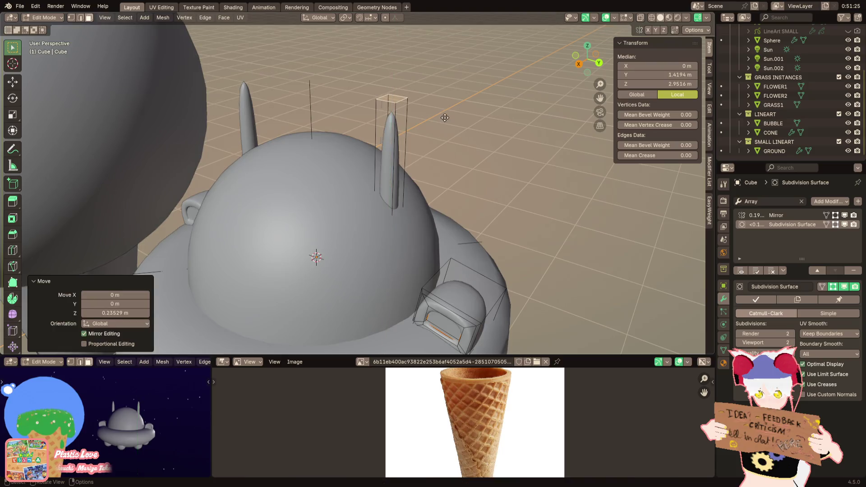
Step: Bend the antenna tip along X, rotate it, and extrude a further stalk segment
{"action": "scroll", "coordinate": [445, 118], "scroll_direction": "down", "scroll_amount": 3}
{"action": "middle_click_drag", "start_coordinate": [445, 119], "coordinate": [379, 110]}
{"action": "key", "text": "g"}
{"action": "key", "text": "x"}
{"action": "left_click", "coordinate": [373, 111]}
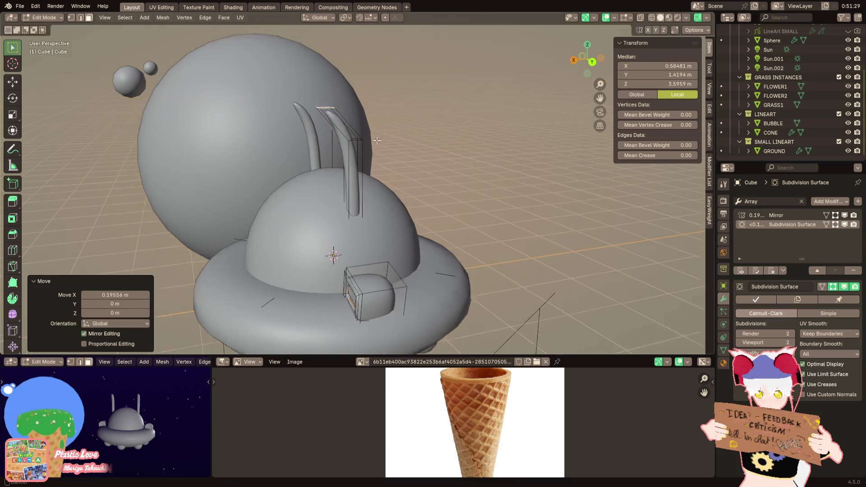
{"action": "scroll", "coordinate": [343, 108], "scroll_direction": "up", "scroll_amount": 3}
{"action": "key", "text": "r"}
{"action": "left_click", "coordinate": [322, 81]}
{"action": "key", "text": "g"}
{"action": "left_click", "coordinate": [322, 79]}
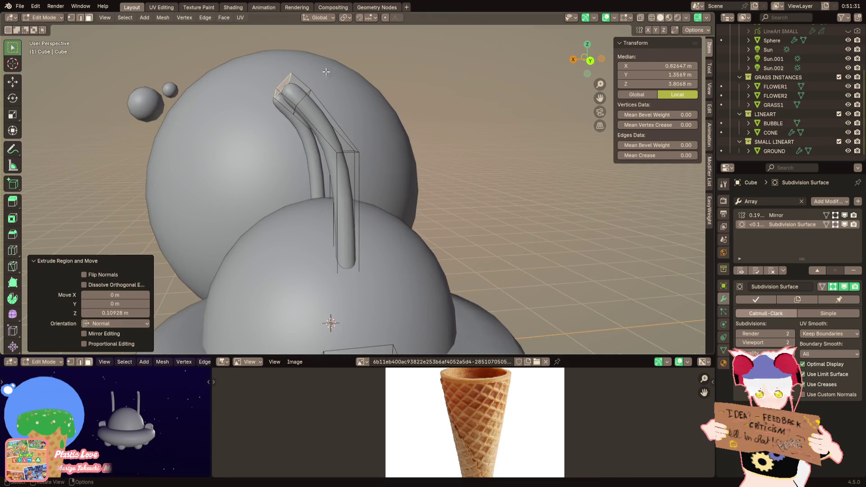
Step: Add a centred loop cut near the tip, enlarge the tip to about 1.781, and fully crease the ring
{"action": "key", "text": "ctrl+r"}
{"action": "left_click", "coordinate": [321, 79]}
{"action": "right_click", "coordinate": [322, 79]}
{"action": "key", "text": "s"}
{"action": "left_click", "coordinate": [321, 79]}
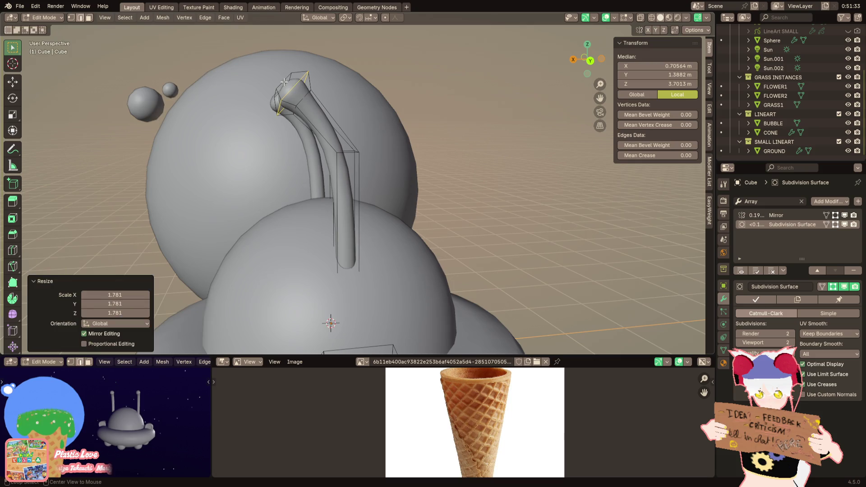
{"action": "key", "text": "shift+e"}
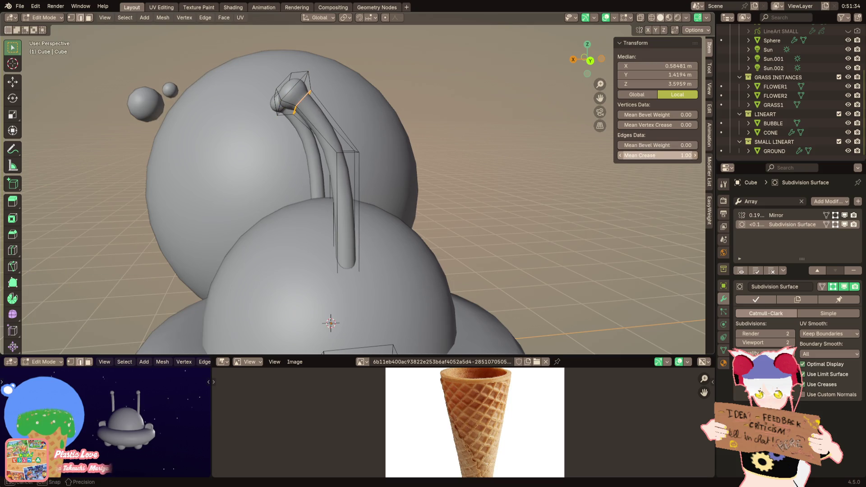
{"action": "left_click", "coordinate": [442, 145]}
Step: Mark the edge ring at the tip's neck as a seam
{"action": "middle_click_drag", "start_coordinate": [441, 145], "coordinate": [445, 186]}
{"action": "scroll", "coordinate": [445, 187], "scroll_direction": "up", "scroll_amount": 2}
{"action": "left_click", "coordinate": [351, 188]}
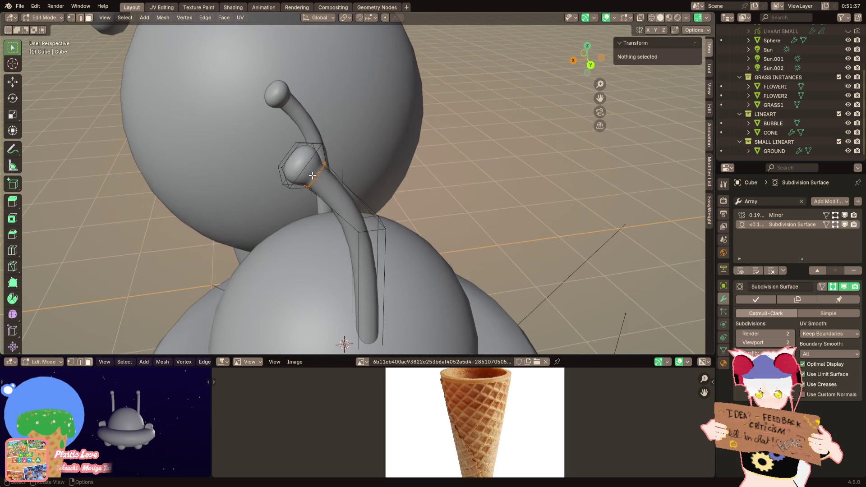
{"action": "left_click", "coordinate": [316, 175], "text": "alt"}
{"action": "right_click", "coordinate": [499, 208]}
{"action": "left_click", "coordinate": [455, 356]}
Step: Shrink the antenna neck ring to 0.623, undoing a trial enlargement of the tip ball
{"action": "key", "text": "ctrl+l"}
{"action": "middle_click_drag", "start_coordinate": [312, 180], "coordinate": [337, 164]}
{"action": "key", "text": "s"}
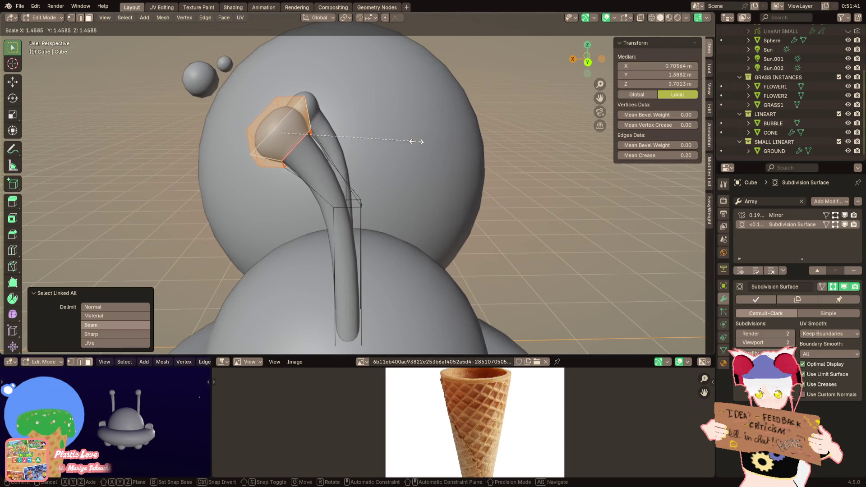
{"action": "left_click", "coordinate": [413, 140]}
{"action": "key", "text": "ctrl+z"}
{"action": "key", "text": "ctrl+z"}
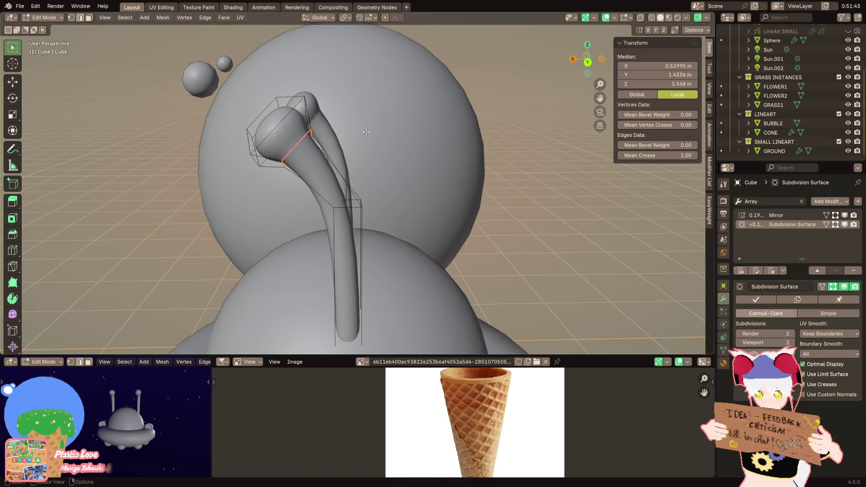
{"action": "key", "text": "s"}
{"action": "left_click", "coordinate": [362, 135]}
{"action": "mouse_move", "coordinate": [362, 136]}
{"action": "middle_mouse_down"}
{"action": "mouse_move", "coordinate": [293, 160]}
{"action": "mouse_move", "coordinate": [274, 131]}
{"action": "mouse_move", "coordinate": [349, 112]}
{"action": "mouse_move", "coordinate": [385, 189]}
{"action": "mouse_move", "coordinate": [479, 98]}
{"action": "mouse_move", "coordinate": [471, 135]}
{"action": "middle_mouse_up"}
{"action": "left_click", "coordinate": [286, 158]}
Step: Move the antenna-tip cage, rotate it 32.4° about Z, and shift it along Y
{"action": "left_click", "coordinate": [304, 169], "text": "shift"}
{"action": "key", "text": "g"}
{"action": "left_click", "coordinate": [277, 131]}
{"action": "key", "text": "ctrl+l"}
{"action": "key", "text": "r"}
{"action": "key", "text": "z"}
{"action": "left_click", "coordinate": [440, 145]}
{"action": "key", "text": "g"}
{"action": "key", "text": "y"}
{"action": "left_click", "coordinate": [452, 117]}
Step: Rotate the antenna tip further about Z and shift it again along Y
{"action": "key", "text": "r"}
{"action": "key", "text": "z"}
{"action": "left_click", "coordinate": [483, 208]}
{"action": "mouse_move", "coordinate": [484, 207]}
{"action": "middle_mouse_down"}
{"action": "mouse_move", "coordinate": [486, 223]}
{"action": "mouse_move", "coordinate": [463, 168]}
{"action": "middle_mouse_up"}
{"action": "key", "text": "g"}
{"action": "key", "text": "y"}
{"action": "left_click", "coordinate": [495, 230]}
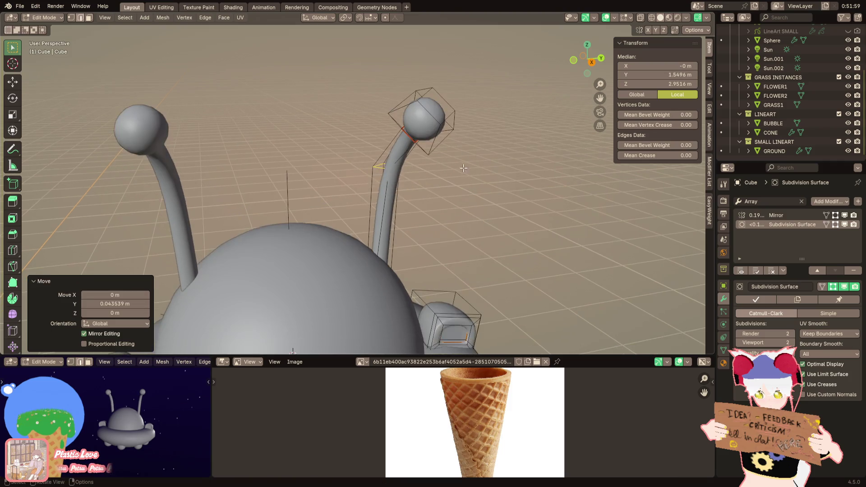
Step: Box-select the antenna-tip cage in X-ray view and reposition it
{"action": "scroll", "coordinate": [450, 177], "scroll_direction": "down", "scroll_amount": 5}
{"action": "key", "text": "shift+z"}
{"action": "left_click_drag", "start_coordinate": [435, 105], "coordinate": [394, 133]}
{"action": "mouse_move", "coordinate": [394, 133]}
{"action": "middle_mouse_down"}
{"action": "mouse_move", "coordinate": [447, 133]}
{"action": "mouse_move", "coordinate": [403, 124]}
{"action": "middle_mouse_up"}
{"action": "key", "text": "shift+z"}
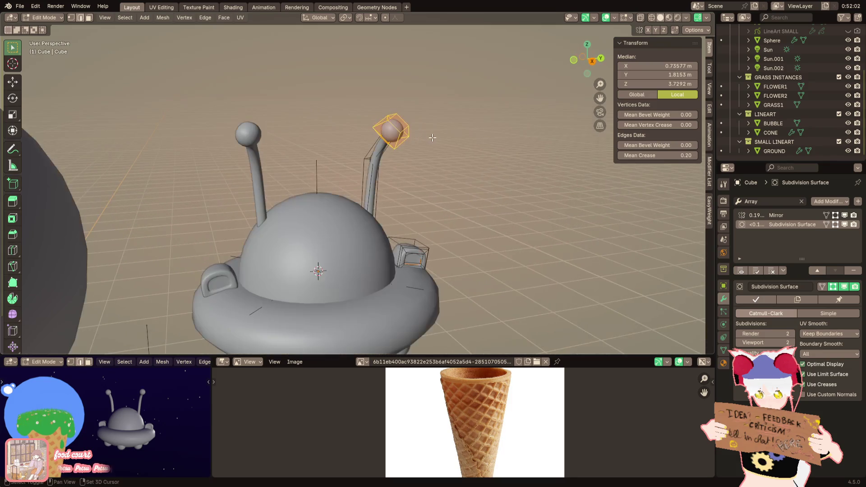
{"action": "scroll", "coordinate": [404, 124], "scroll_direction": "up", "scroll_amount": 3}
{"action": "key", "text": "g"}
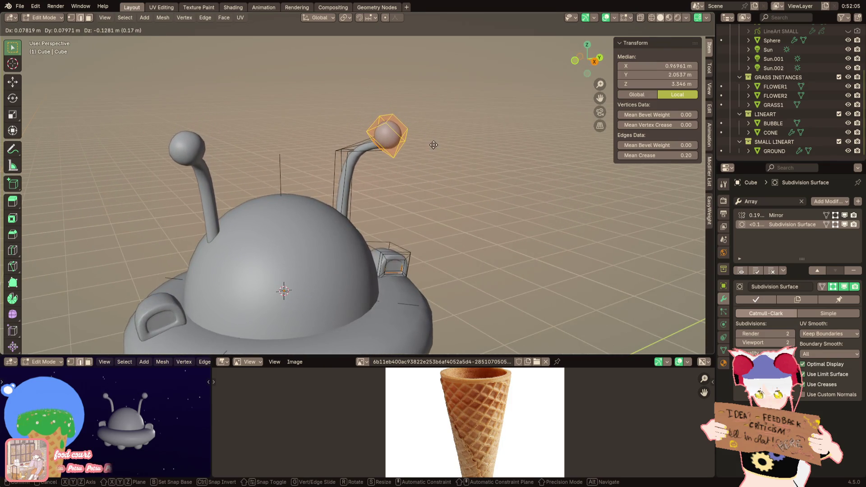
{"action": "left_click", "coordinate": [433, 142]}
Step: Rotate the antenna tip and lower it along Z
{"action": "scroll", "coordinate": [455, 130], "scroll_direction": "up", "scroll_amount": 2}
{"action": "middle_click_drag", "start_coordinate": [455, 130], "coordinate": [447, 136]}
{"action": "key", "text": "r"}
{"action": "left_click", "coordinate": [411, 166]}
{"action": "key", "text": "g"}
{"action": "key", "text": "z"}
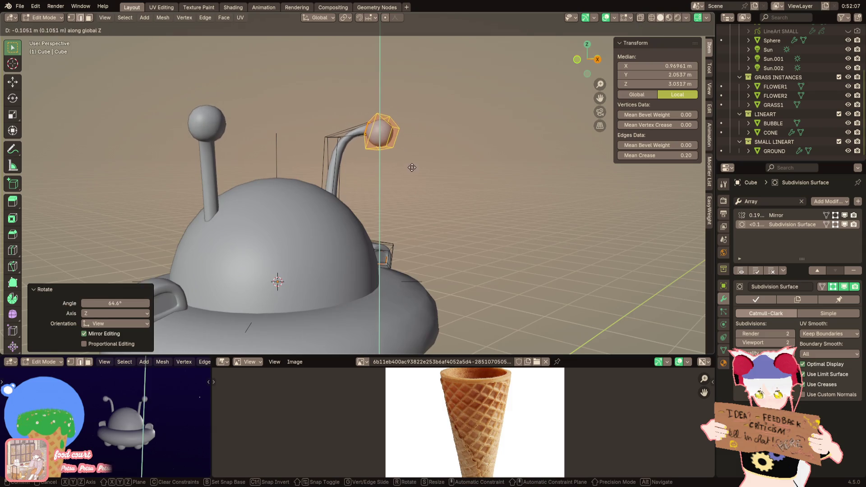
{"action": "left_click", "coordinate": [413, 176]}
{"action": "scroll", "coordinate": [413, 176], "scroll_direction": "up", "scroll_amount": 3}
{"action": "mouse_move", "coordinate": [413, 176]}
{"action": "middle_mouse_down"}
{"action": "mouse_move", "coordinate": [397, 172]}
{"action": "mouse_move", "coordinate": [406, 167]}
{"action": "mouse_move", "coordinate": [343, 158]}
{"action": "middle_mouse_up"}
Step: Add an edge loop near the ball, undoing a trial scale
{"action": "key", "text": "ctrl+r"}
{"action": "left_click", "coordinate": [420, 164]}
{"action": "scroll", "coordinate": [369, 164], "scroll_direction": "up", "scroll_amount": 1}
{"action": "key", "text": "s"}
{"action": "left_click", "coordinate": [334, 155]}
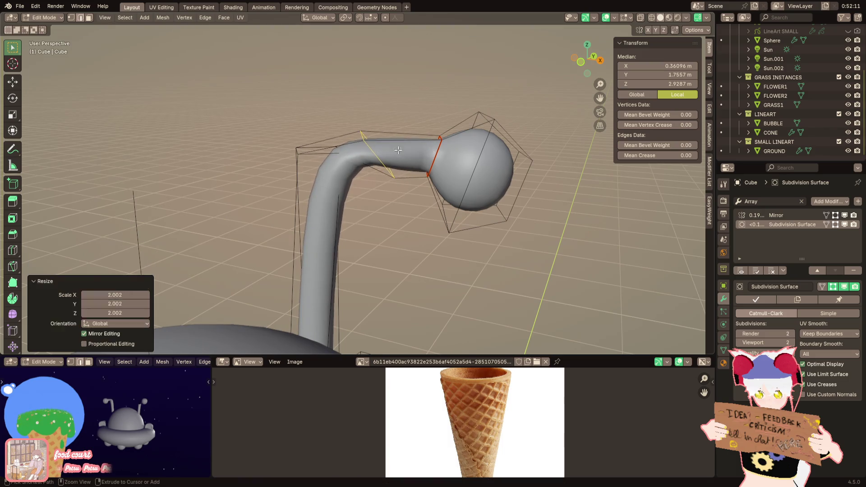
{"action": "key", "text": "ctrl+z"}
Step: Rotate the bend loop 53.9° and scale it to 1.182, then return to Object Mode
{"action": "left_click", "coordinate": [334, 155], "text": "alt"}
{"action": "key", "text": "r"}
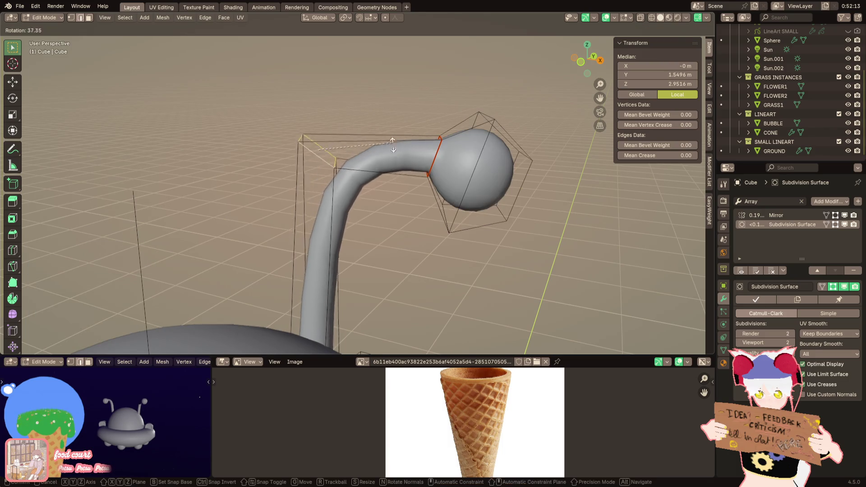
{"action": "left_click", "coordinate": [384, 164]}
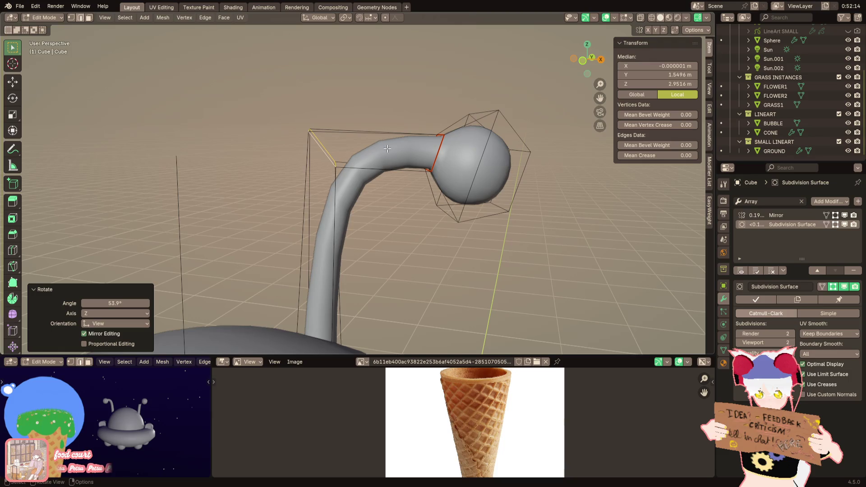
{"action": "key", "text": "s"}
{"action": "left_click", "coordinate": [402, 156]}
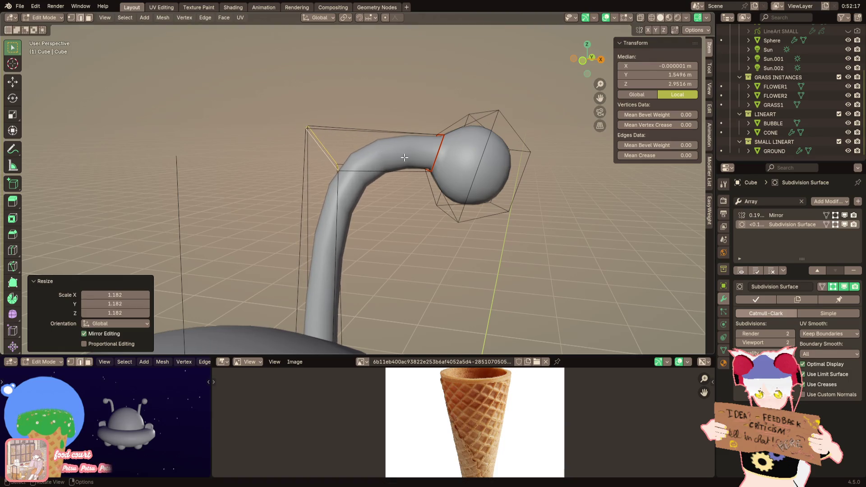
{"action": "key", "text": "Tab"}
{"action": "scroll", "coordinate": [402, 156], "scroll_direction": "down", "scroll_amount": 3}
{"action": "middle_click_drag", "start_coordinate": [361, 162], "coordinate": [343, 162]}
{"action": "scroll", "coordinate": [343, 162], "scroll_direction": "up", "scroll_amount": 2}
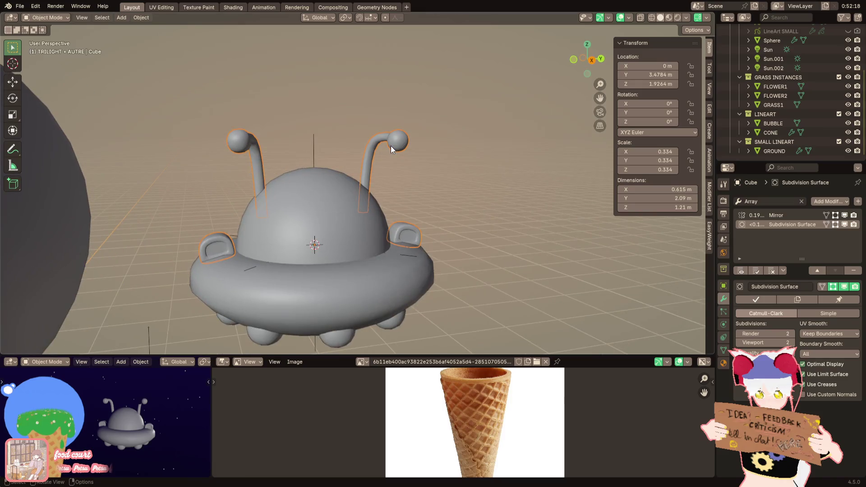
Step: Select the whole antenna in Edit Mode and move it along Y to spread them apart
{"action": "scroll", "coordinate": [361, 167], "scroll_direction": "up", "scroll_amount": 2}
{"action": "key", "text": "Tab"}
{"action": "key", "text": "ctrl+l"}
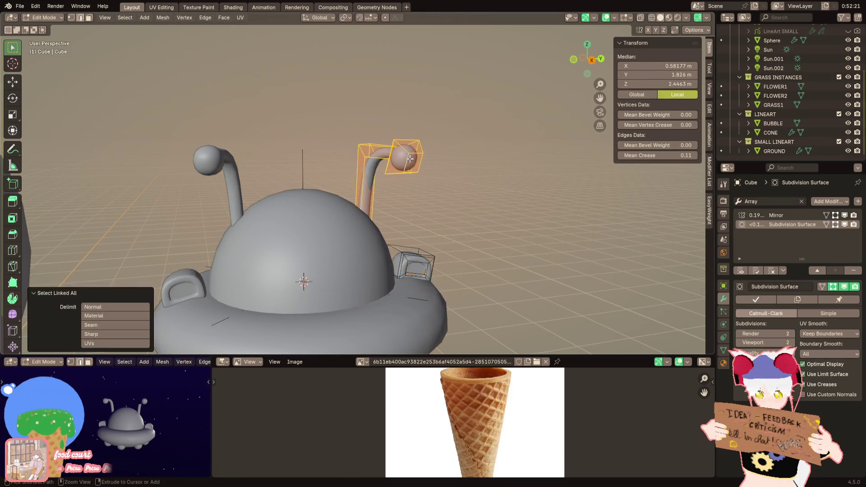
{"action": "key", "text": "g"}
{"action": "key", "text": "y"}
{"action": "left_click", "coordinate": [390, 161]}
{"action": "mouse_move", "coordinate": [390, 161]}
{"action": "middle_mouse_down"}
{"action": "mouse_move", "coordinate": [375, 207]}
{"action": "mouse_move", "coordinate": [402, 154]}
{"action": "mouse_move", "coordinate": [384, 136]}
{"action": "mouse_move", "coordinate": [458, 157]}
{"action": "middle_mouse_up"}
Step: Tilt the antenna outward by -22.6° and return to Object Mode
{"action": "key", "text": "r"}
{"action": "left_click", "coordinate": [372, 130]}
{"action": "scroll", "coordinate": [458, 157], "scroll_direction": "up", "scroll_amount": 3}
{"action": "scroll", "coordinate": [458, 156], "scroll_direction": "down", "scroll_amount": 5}
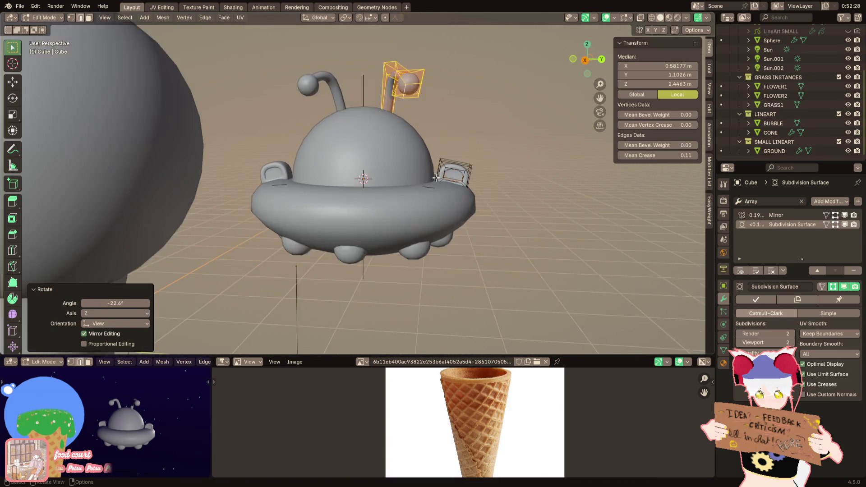
{"action": "mouse_move", "coordinate": [339, 192]}
{"action": "middle_mouse_down", "text": "shift"}
{"action": "mouse_move", "coordinate": [432, 184]}
{"action": "mouse_move", "coordinate": [392, 189]}
{"action": "middle_mouse_up", "text": "shift"}
{"action": "key", "text": "Tab"}
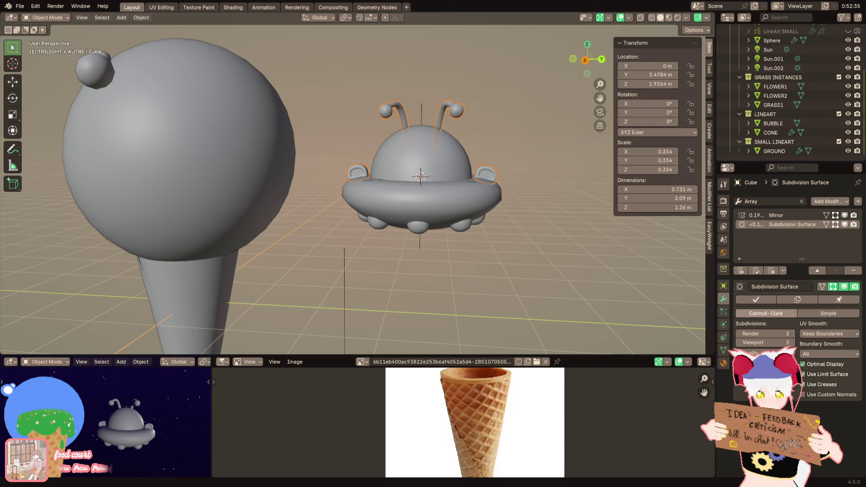
{"action": "middle_click_drag", "start_coordinate": [377, 228], "coordinate": [335, 238], "text": "shift"}
{"action": "scroll", "coordinate": [335, 238], "scroll_direction": "up", "scroll_amount": 5}
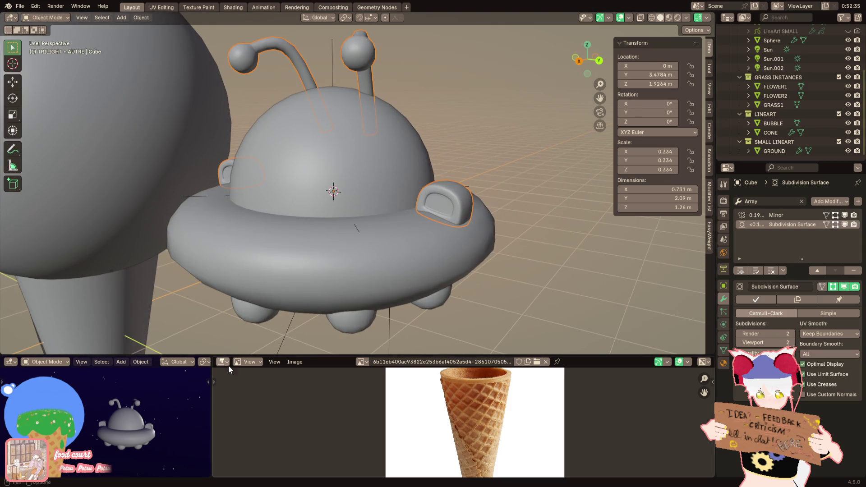
Step: Mark the edge loop where the dome meets the saucer as a seam
{"action": "left_click", "coordinate": [424, 256]}
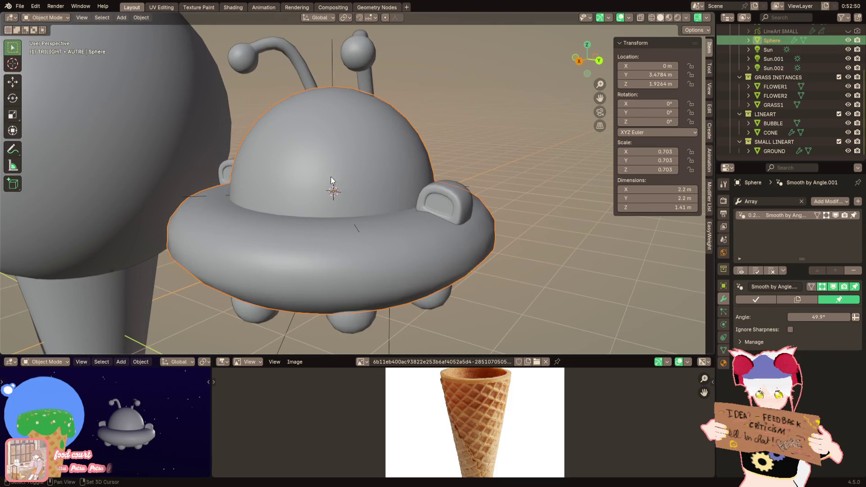
{"action": "middle_click_drag", "start_coordinate": [331, 177], "coordinate": [344, 205], "text": "shift"}
{"action": "key", "text": "Tab"}
{"action": "left_click", "coordinate": [349, 203]}
{"action": "key", "text": "a"}
{"action": "left_click", "coordinate": [397, 230]}
{"action": "key", "text": "2"}
{"action": "left_click", "coordinate": [407, 239], "text": "alt"}
{"action": "right_click", "coordinate": [470, 246]}
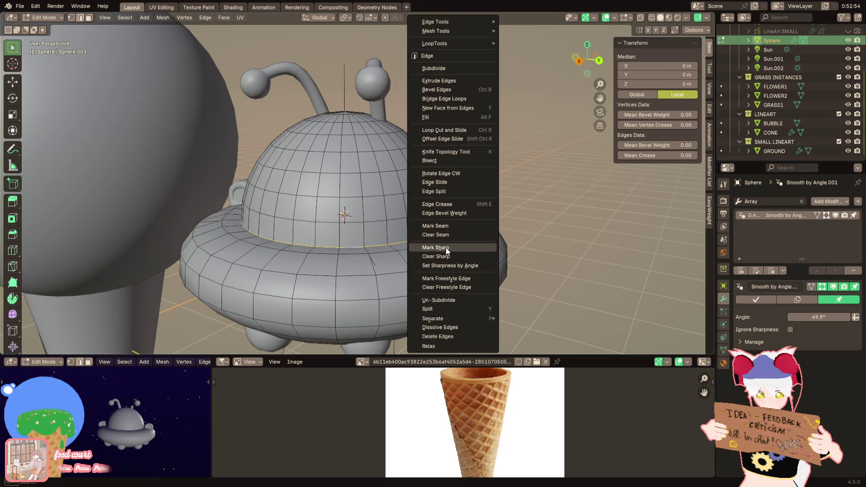
{"action": "left_click", "coordinate": [441, 226]}
Step: Select the whole dome and browse the existing materials in the Material tab
{"action": "left_click", "coordinate": [396, 207]}
{"action": "key", "text": "ctrl+l"}
{"action": "left_click", "coordinate": [724, 363]}
{"action": "left_click", "coordinate": [740, 239]}
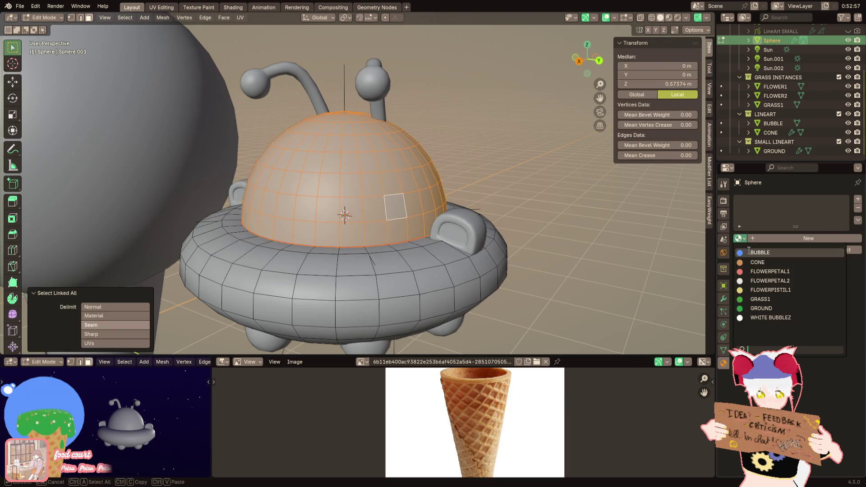
Step: Assign BUBBLE to the dome and add a second slot with FLOWERPETAL1
{"action": "left_click", "coordinate": [755, 264]}
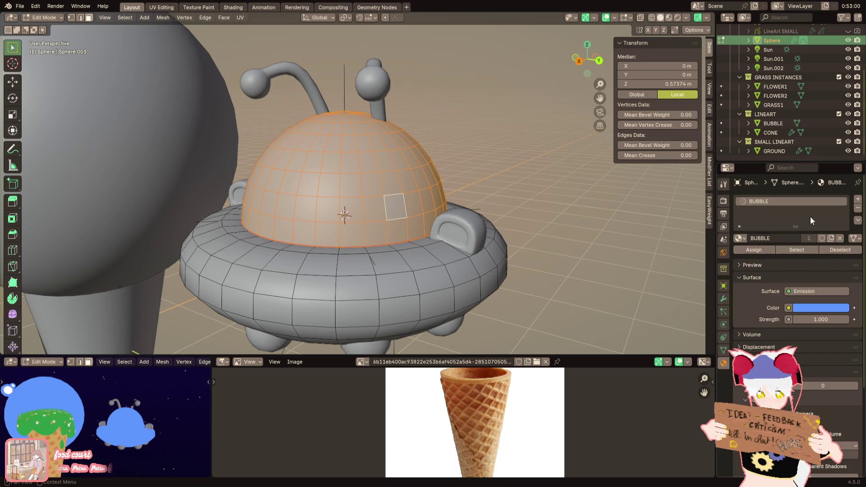
{"action": "left_click", "coordinate": [857, 201]}
{"action": "left_click", "coordinate": [739, 257]}
{"action": "left_click", "coordinate": [767, 289]}
Step: Select the saucer, leave Edit Mode, and save ice cream island.blend
{"action": "left_click", "coordinate": [433, 280]}
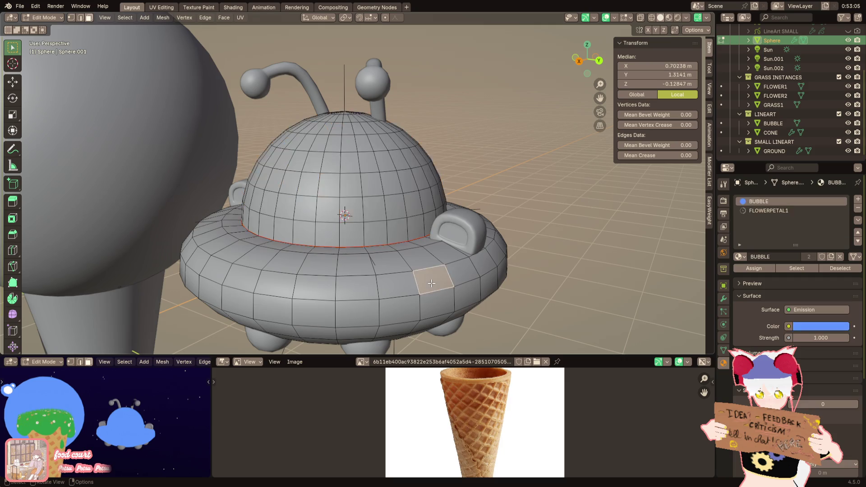
{"action": "key", "text": "ctrl+l"}
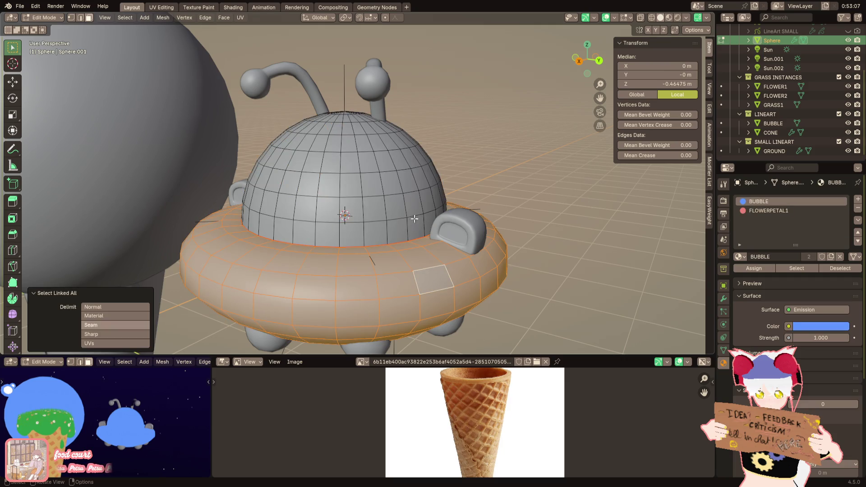
{"action": "key", "text": "Tab"}
{"action": "left_click", "coordinate": [19, 6]}
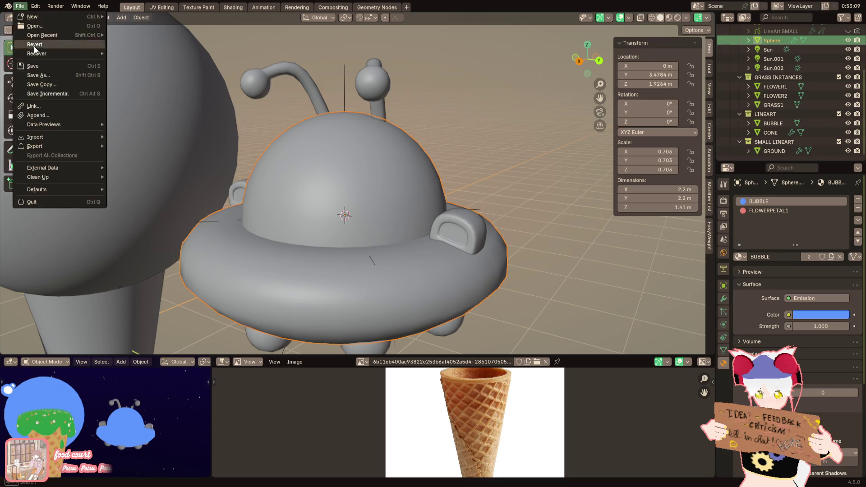
{"action": "left_click", "coordinate": [32, 66]}
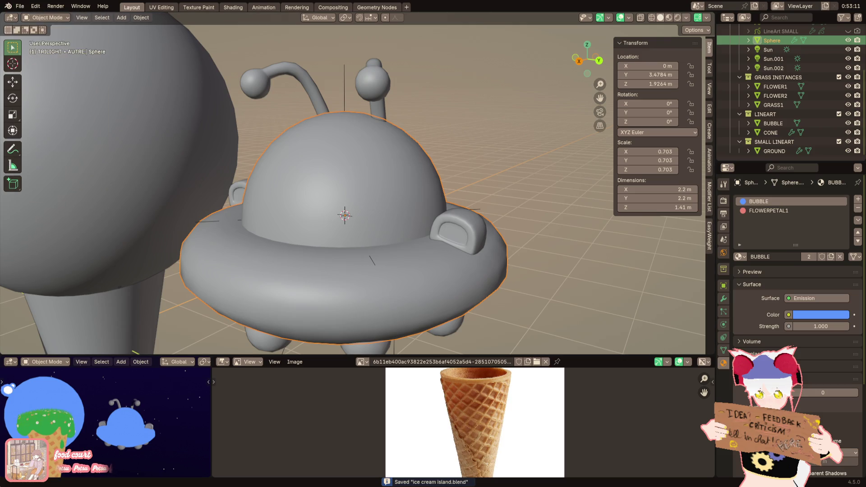
Step: Add a third material slot to the UFO body and browse existing materials
{"action": "middle_click_drag", "start_coordinate": [445, 193], "coordinate": [455, 201]}
{"action": "key", "text": "Tab"}
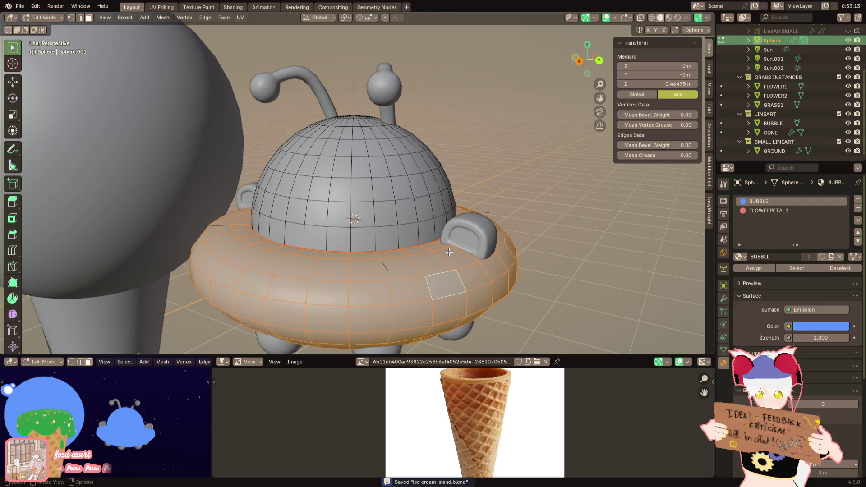
{"action": "middle_click_drag", "start_coordinate": [447, 254], "coordinate": [456, 239]}
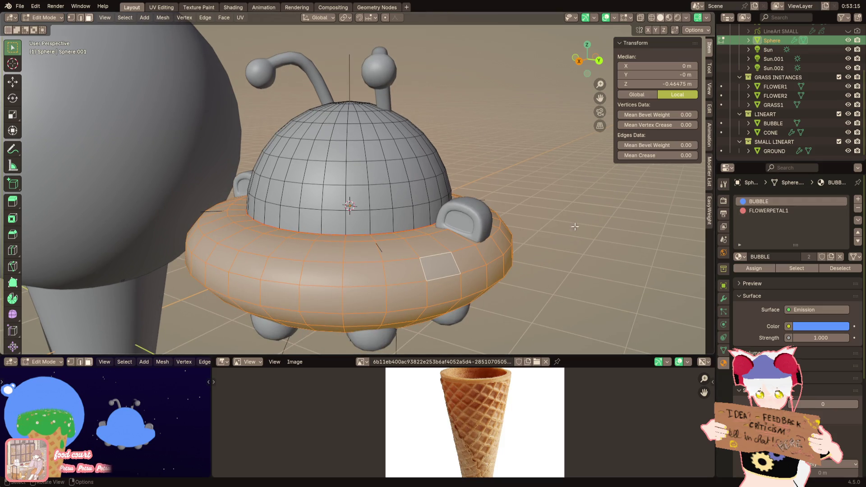
{"action": "left_click", "coordinate": [859, 199]}
{"action": "left_click", "coordinate": [741, 257]}
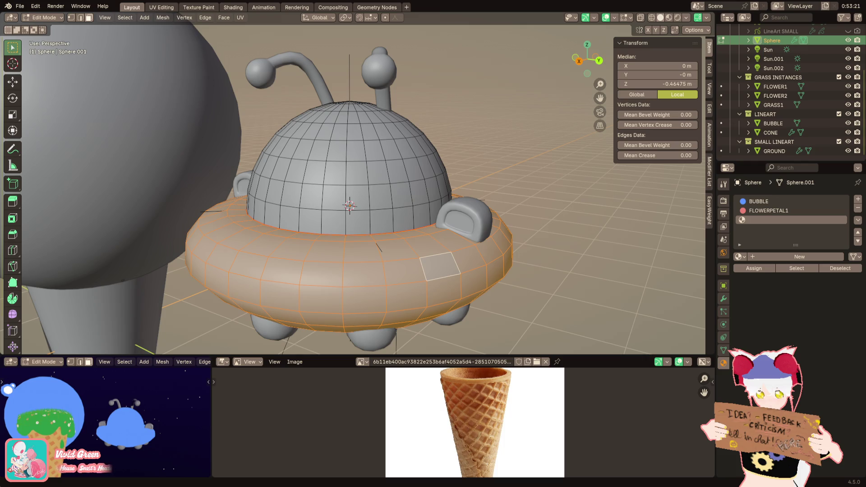
Step: Lower the saucer's top edge loop along Z with proportional editing enabled
{"action": "scroll", "coordinate": [291, 259], "scroll_direction": "up", "scroll_amount": 3}
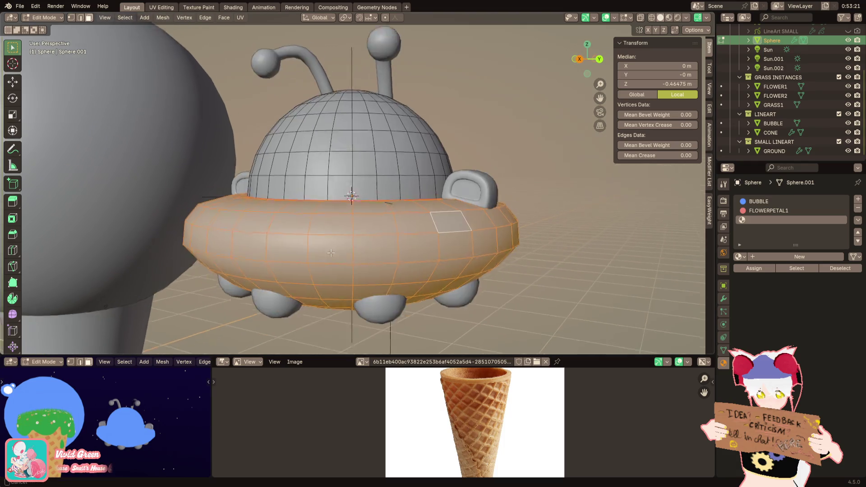
{"action": "middle_click_drag", "start_coordinate": [292, 258], "coordinate": [299, 250], "text": "shift"}
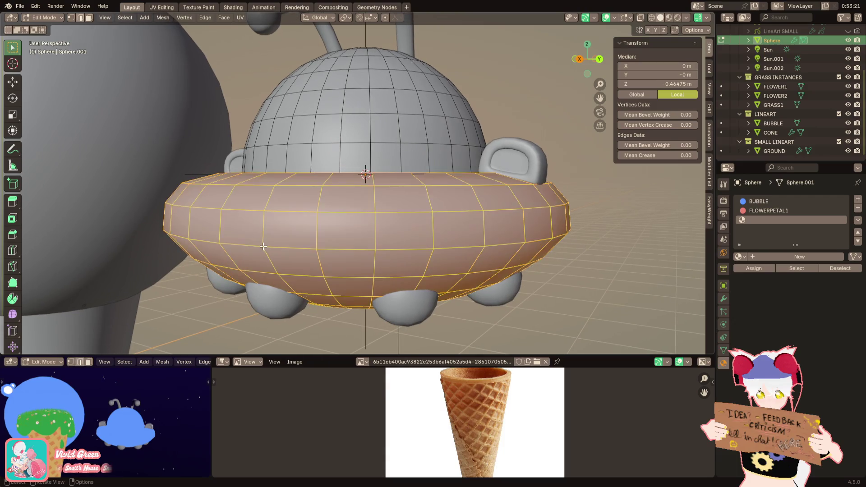
{"action": "left_click", "coordinate": [267, 251], "text": "alt"}
{"action": "key", "text": "o"}
{"action": "key", "text": "g"}
{"action": "key", "text": "z"}
{"action": "scroll", "coordinate": [366, 180], "scroll_direction": "down", "scroll_amount": 5}
{"action": "scroll", "coordinate": [366, 144], "scroll_direction": "down", "scroll_amount": 2}
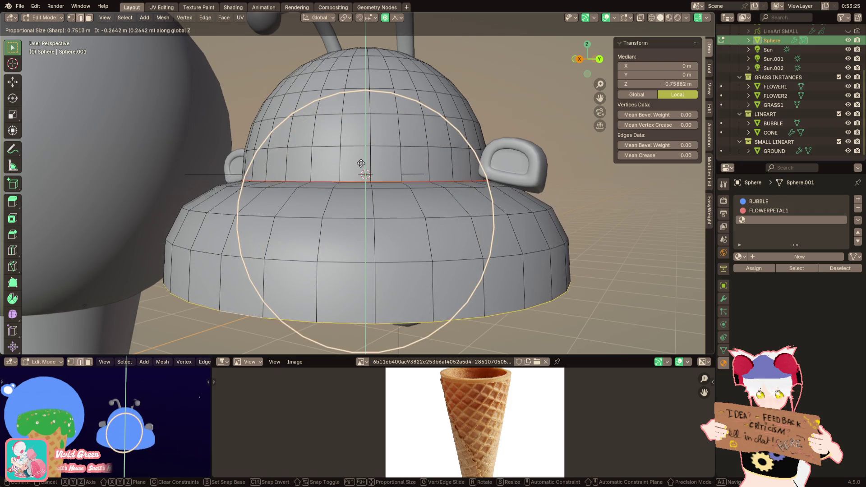
{"action": "left_click", "coordinate": [363, 146]}
{"action": "mouse_move", "coordinate": [363, 146]}
{"action": "middle_mouse_down"}
{"action": "mouse_move", "coordinate": [343, 151]}
{"action": "mouse_move", "coordinate": [336, 142]}
{"action": "mouse_move", "coordinate": [383, 167]}
{"action": "middle_mouse_up"}
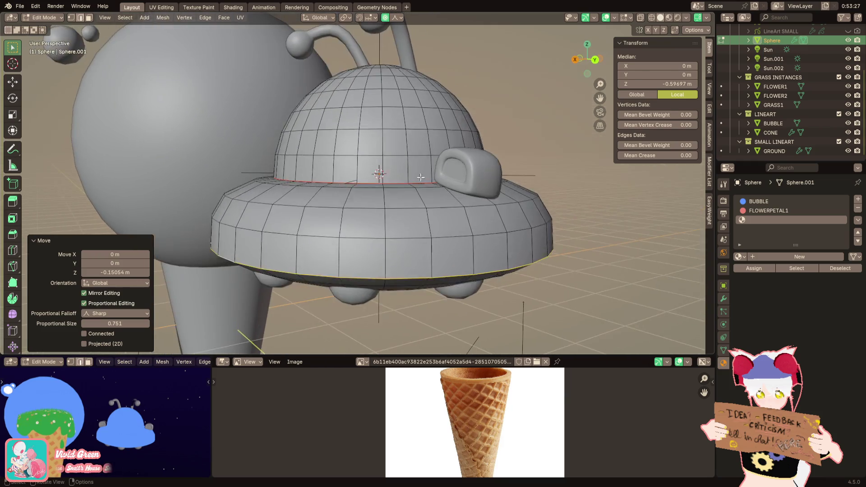
Step: Select the whole side handle and lower it along Z onto the saucer rim
{"action": "key", "text": "alt+q"}
{"action": "scroll", "coordinate": [412, 178], "scroll_direction": "up", "scroll_amount": 2}
{"action": "key", "text": "ctrl+l"}
{"action": "key", "text": "ctrl+z"}
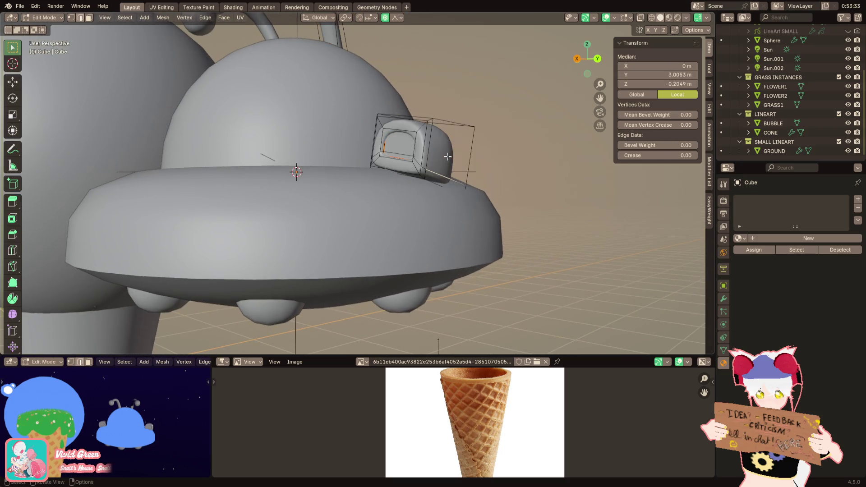
{"action": "key", "text": "ctrl+l"}
{"action": "key", "text": "g"}
{"action": "key", "text": "z"}
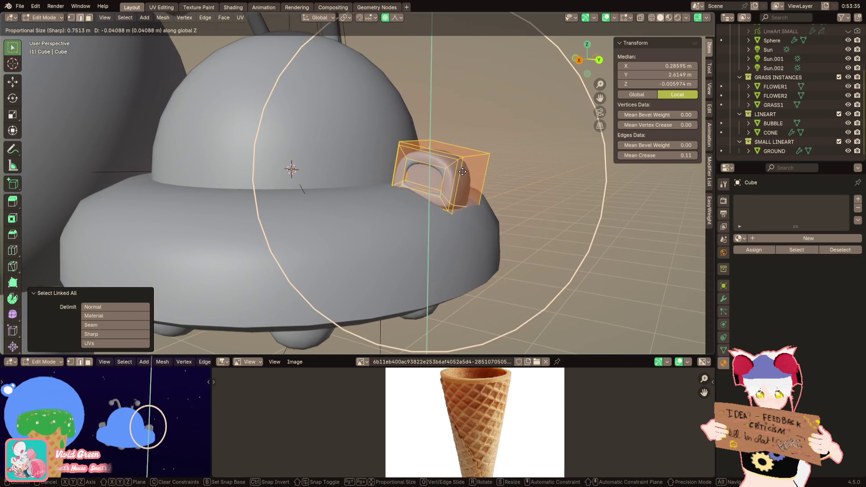
{"action": "left_click", "coordinate": [465, 161]}
{"action": "middle_click_drag", "start_coordinate": [465, 161], "coordinate": [425, 131]}
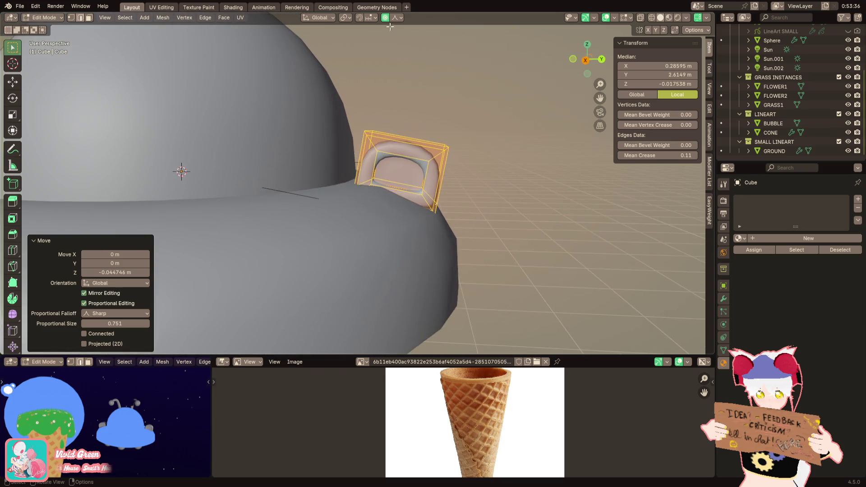
Step: Turn off proportional editing, tilt the handle -5.57° about X, and return to Object Mode
{"action": "key", "text": "o"}
{"action": "scroll", "coordinate": [393, 54], "scroll_direction": "up", "scroll_amount": 2}
{"action": "key", "text": "r"}
{"action": "key", "text": "x"}
{"action": "left_click", "coordinate": [404, 58]}
{"action": "mouse_move", "coordinate": [406, 57]}
{"action": "middle_mouse_down"}
{"action": "mouse_move", "coordinate": [337, 117]}
{"action": "mouse_move", "coordinate": [400, 142]}
{"action": "mouse_move", "coordinate": [429, 171]}
{"action": "middle_mouse_up"}
{"action": "key", "text": "Tab"}
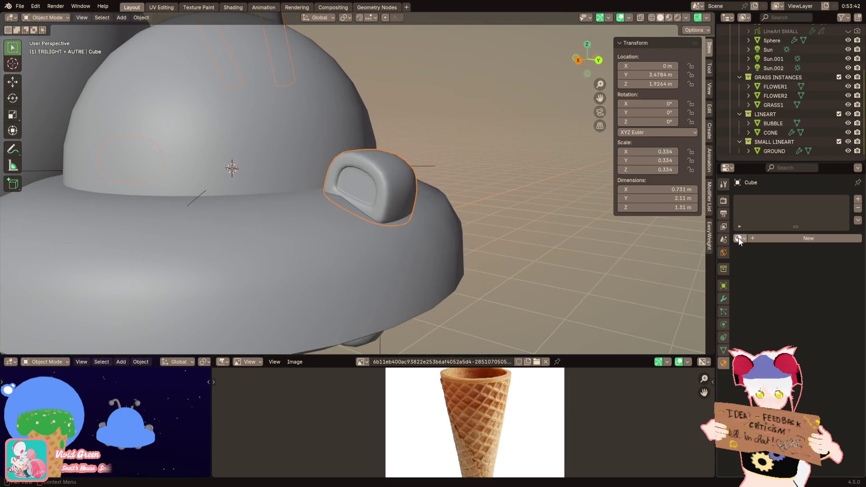
Step: Assign FLOWERPETAL1 to all connected saucer faces of the Sphere, leaving the dome's BUBBLE material
{"action": "left_click", "coordinate": [378, 256]}
{"action": "key", "text": "Tab"}
{"action": "middle_click_drag", "start_coordinate": [378, 255], "coordinate": [418, 250]}
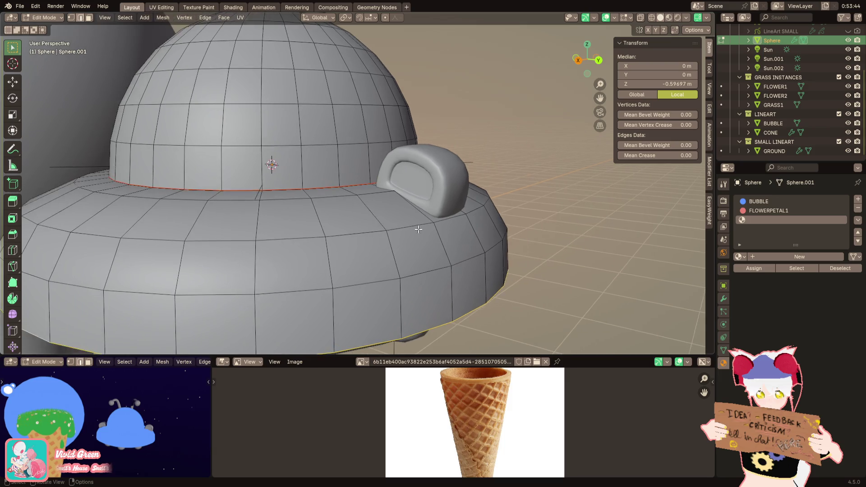
{"action": "left_click", "coordinate": [418, 249]}
{"action": "key", "text": "ctrl+l"}
{"action": "left_click", "coordinate": [763, 211]}
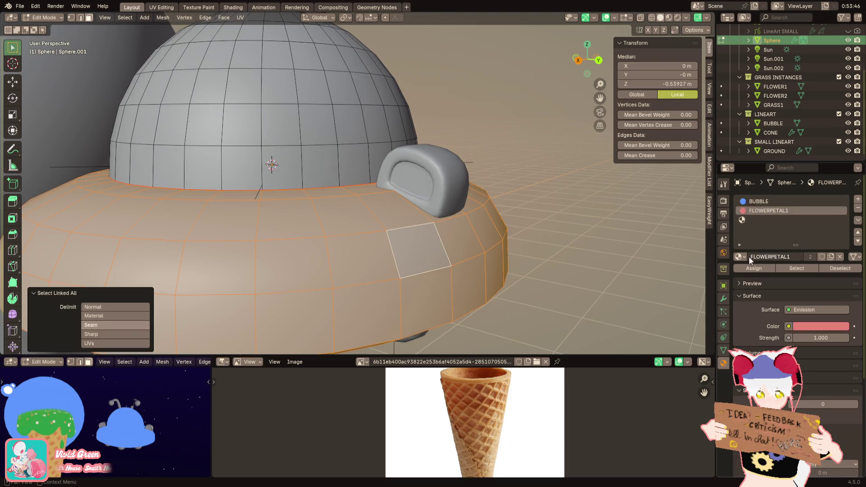
{"action": "left_click", "coordinate": [756, 269]}
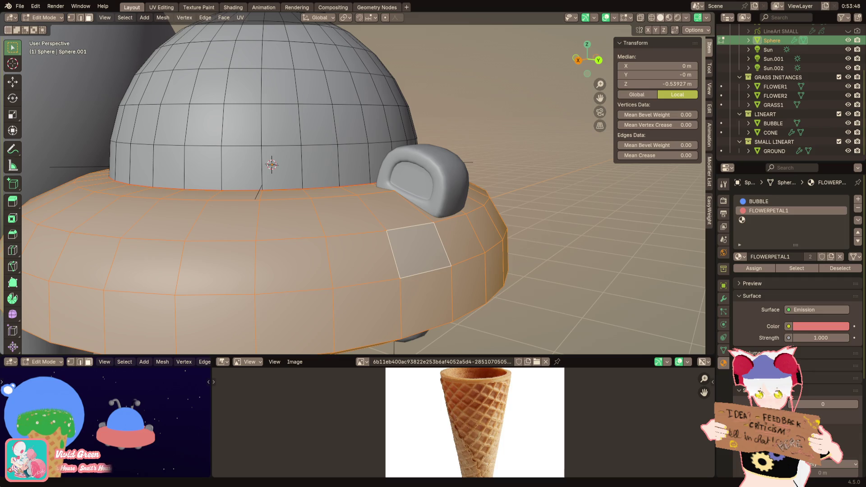
{"action": "middle_click_drag", "start_coordinate": [650, 316], "coordinate": [663, 316]}
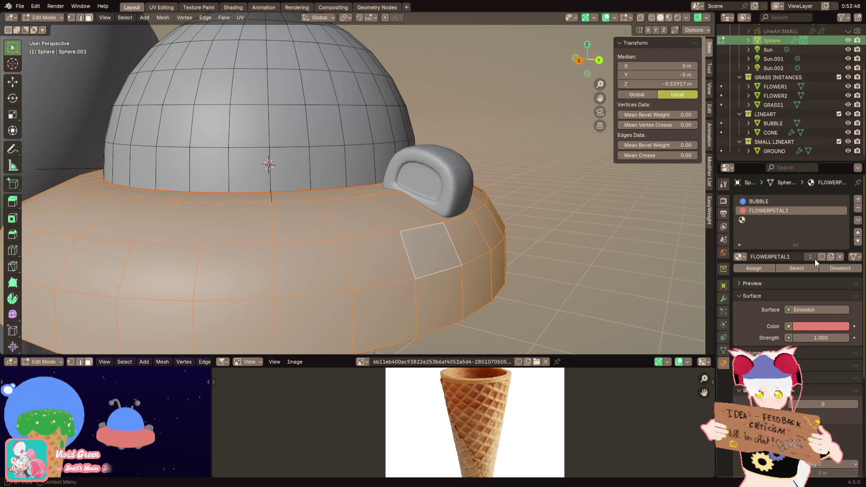
{"action": "key", "text": "Tab"}
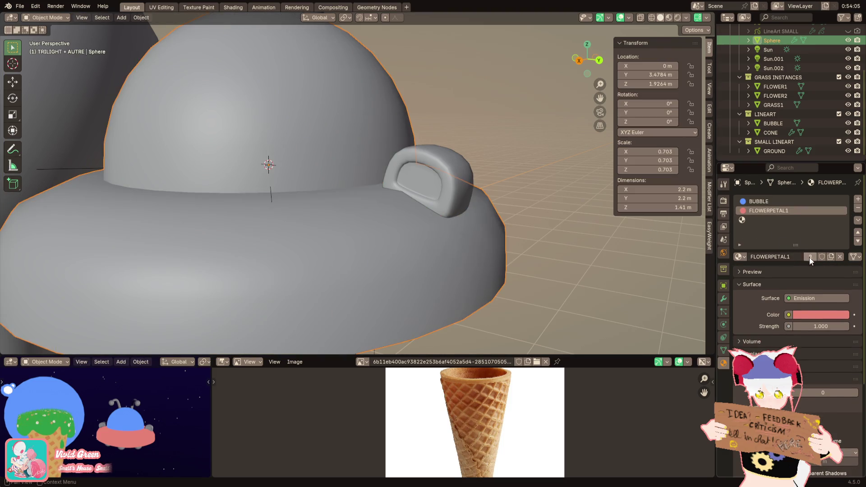
Step: Make the pink material single-user and rename it SPACESHIP.ROSE
{"action": "left_click", "coordinate": [809, 257]}
{"action": "double_click", "coordinate": [784, 210]}
{"action": "type", "text": "AL"}
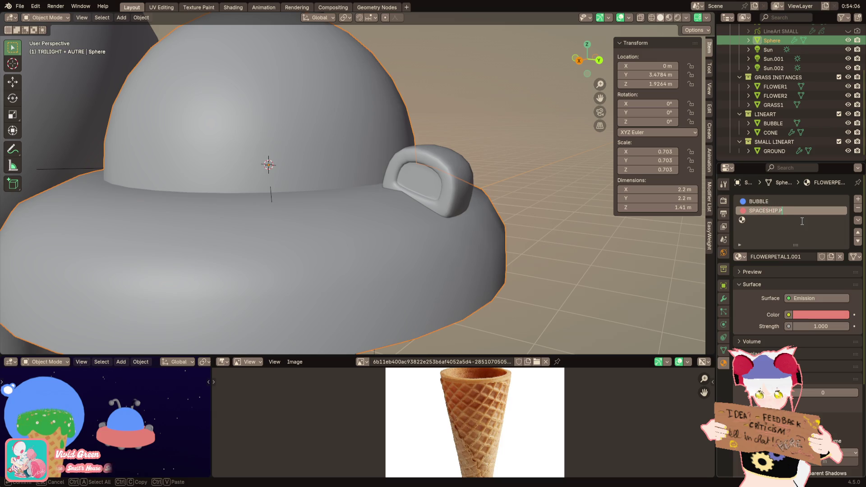
{"action": "type", "text": "SE"}
{"action": "key", "text": "Return"}
Step: Paste a new hex value into the Emission colour to adjust the pink
{"action": "left_click", "coordinate": [805, 315]}
{"action": "left_click", "coordinate": [805, 309]}
{"action": "key", "text": "ctrl+v"}
{"action": "key", "text": "Return"}
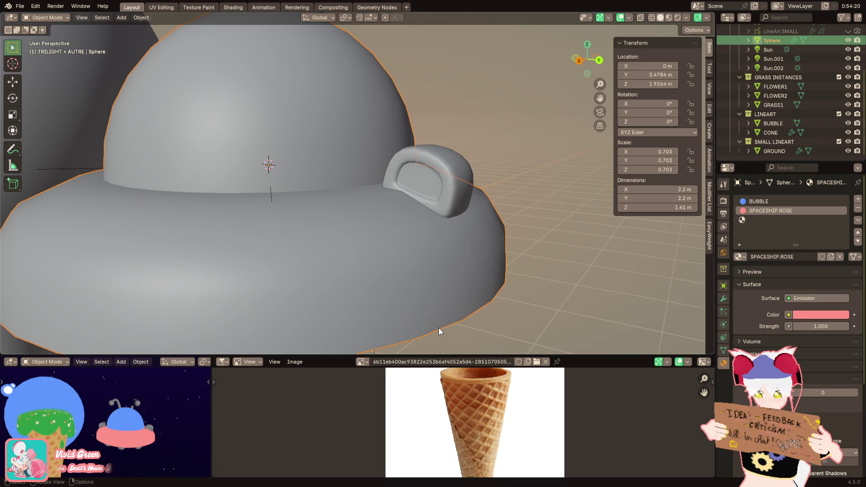
{"action": "middle_click_drag", "start_coordinate": [424, 280], "coordinate": [408, 296], "text": "shift"}
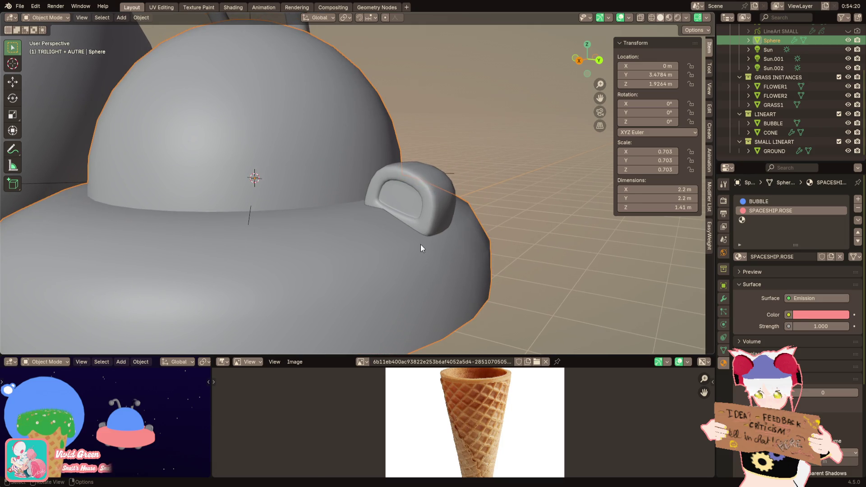
Step: Replace the side handle's BUBBLE material with SPACESHIP.ROSE
{"action": "left_click", "coordinate": [419, 208]}
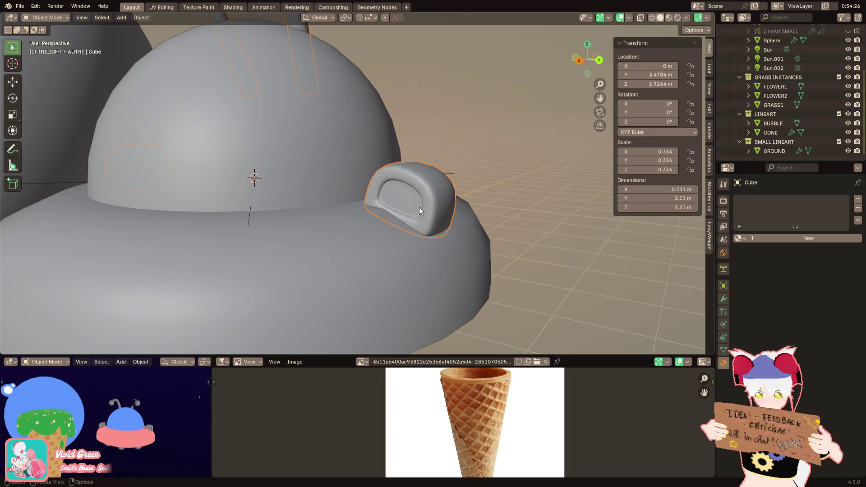
{"action": "left_click", "coordinate": [743, 240]}
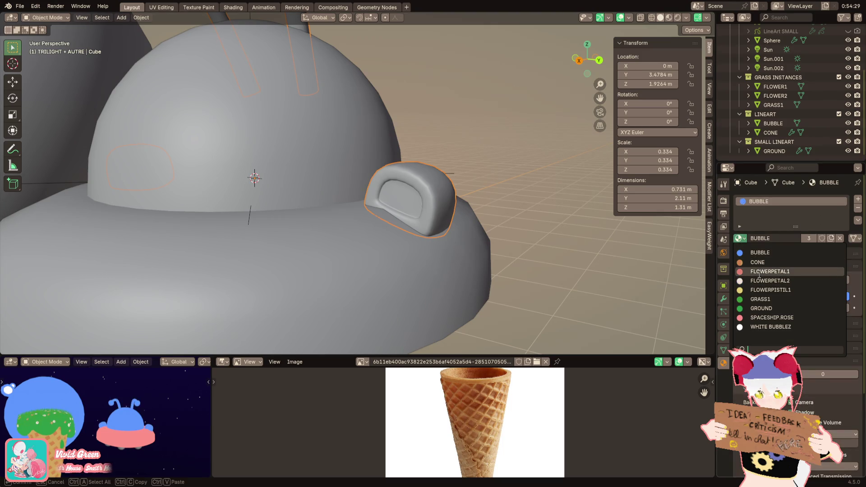
{"action": "left_click", "coordinate": [765, 318]}
Step: Add a yellow FLOWERPISTIL1 slot and assign it to the handle's inner hole loop
{"action": "left_click", "coordinate": [858, 199]}
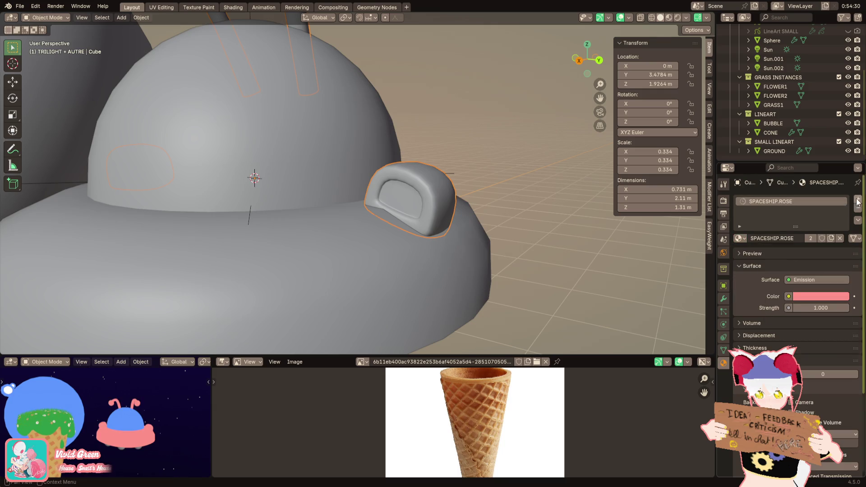
{"action": "left_click", "coordinate": [740, 257]}
{"action": "left_click", "coordinate": [770, 309]}
{"action": "scroll", "coordinate": [500, 259], "scroll_direction": "up", "scroll_amount": 3}
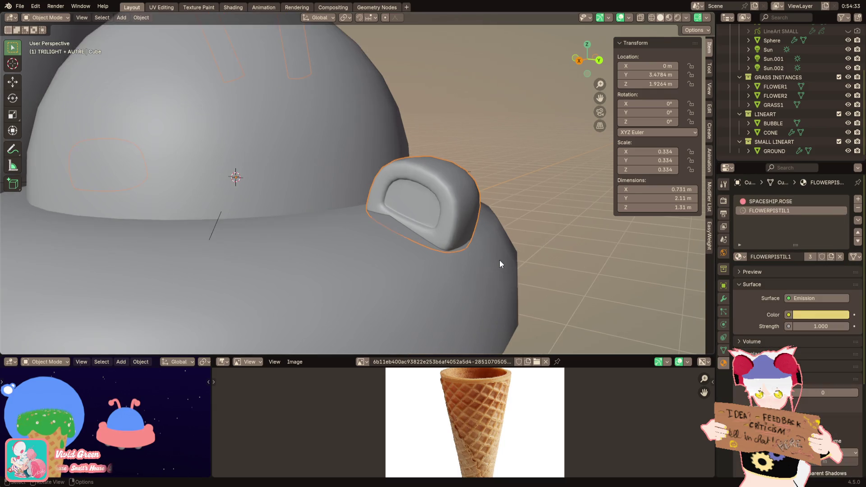
{"action": "key", "text": "Tab"}
{"action": "left_click", "coordinate": [445, 213], "text": "alt"}
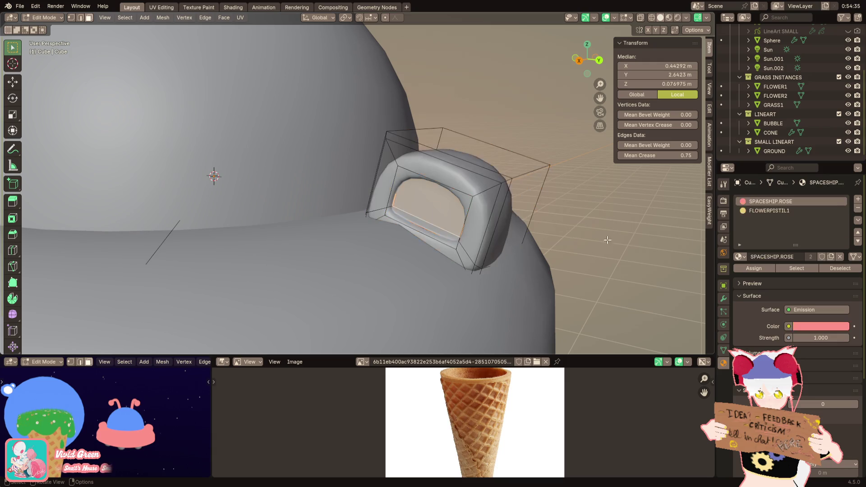
{"action": "left_click", "coordinate": [753, 269]}
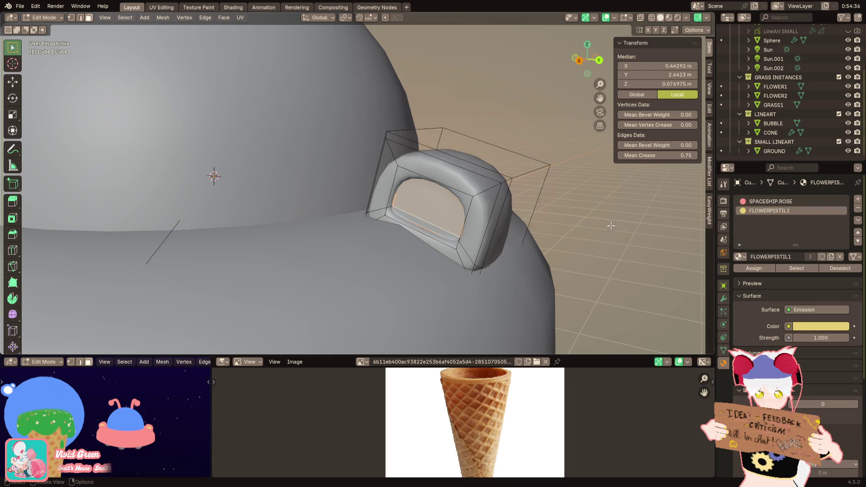
{"action": "mouse_move", "coordinate": [540, 239]}
{"action": "middle_mouse_down"}
{"action": "mouse_move", "coordinate": [331, 191]}
{"action": "mouse_move", "coordinate": [361, 259]}
{"action": "mouse_move", "coordinate": [361, 208]}
{"action": "middle_mouse_up"}
{"action": "key", "text": "Tab"}
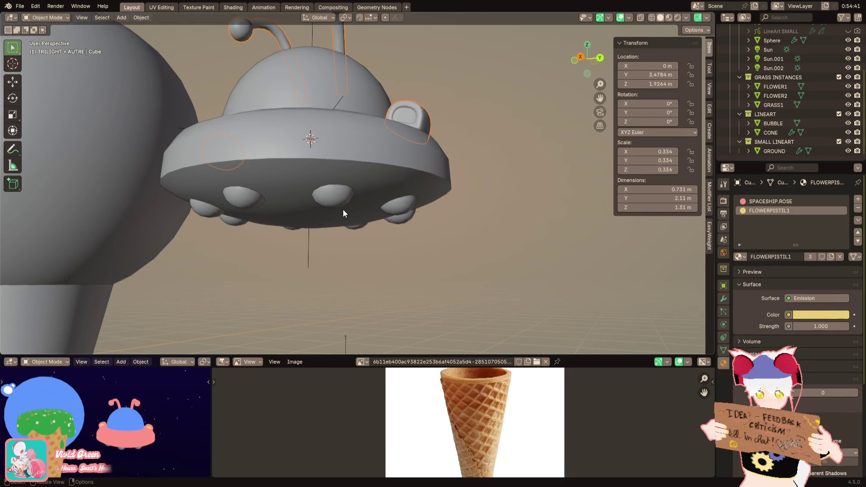
Step: Try GRASS1 on the bumps under the saucer, then switch them to white FLOWERPETAL2
{"action": "left_click", "coordinate": [328, 204]}
{"action": "left_click", "coordinate": [740, 239]}
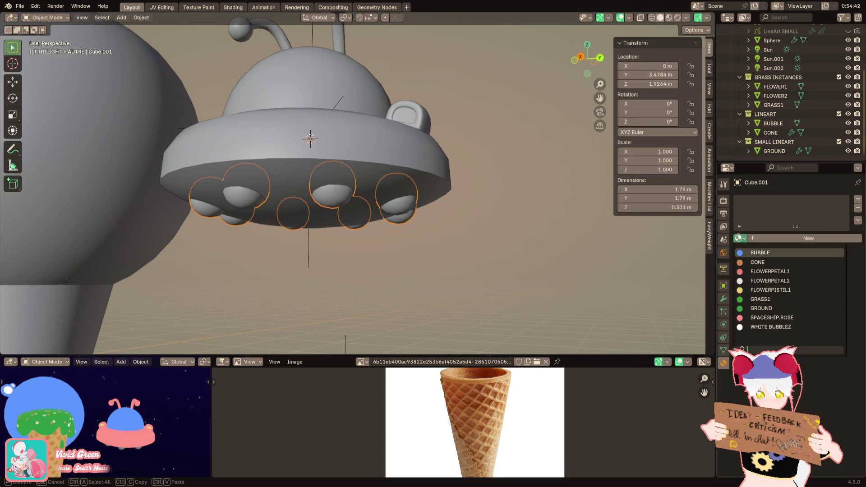
{"action": "left_click", "coordinate": [763, 298]}
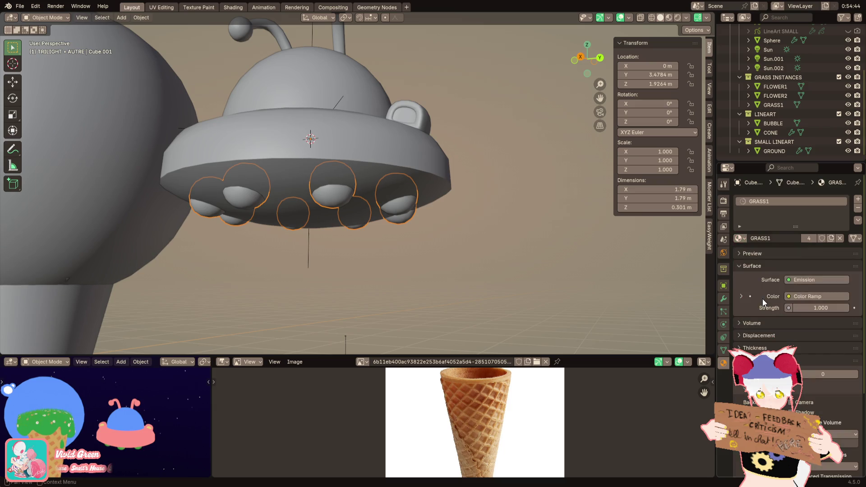
{"action": "left_click", "coordinate": [742, 239]}
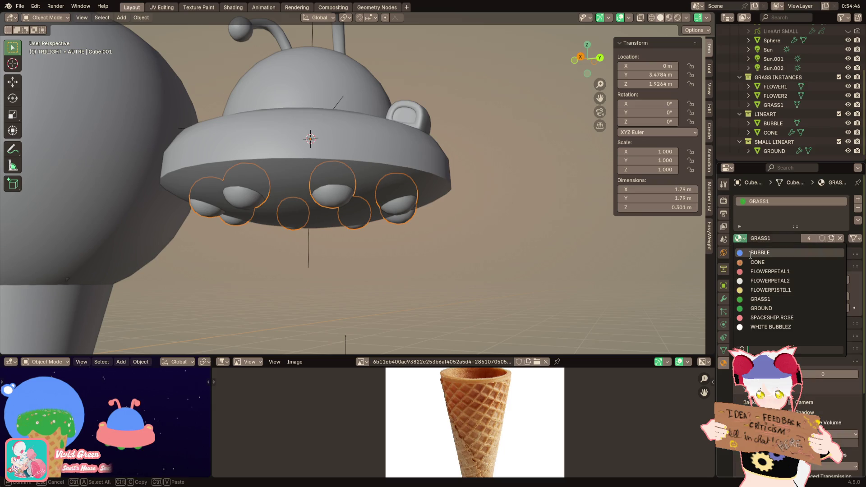
{"action": "left_click", "coordinate": [758, 281]}
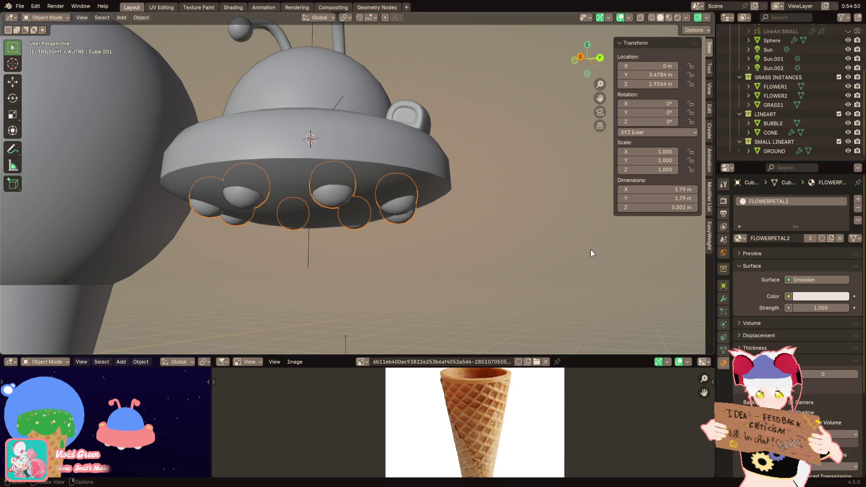
{"action": "left_click", "coordinate": [340, 151]}
Step: Switch to the Shading workspace with a rendered viewport and the object's material nodes shown
{"action": "left_click", "coordinate": [227, 7]}
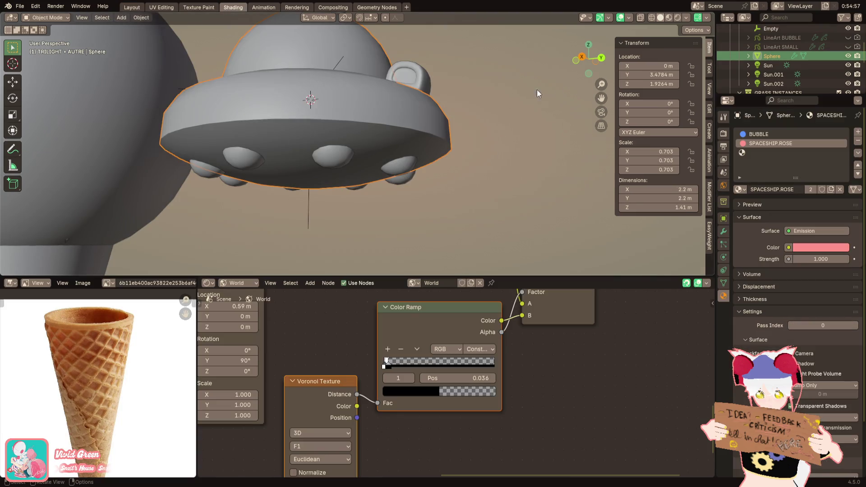
{"action": "left_click", "coordinate": [676, 16]}
{"action": "mouse_move", "coordinate": [556, 101]}
{"action": "middle_mouse_down"}
{"action": "mouse_move", "coordinate": [501, 176]}
{"action": "mouse_move", "coordinate": [251, 286]}
{"action": "middle_mouse_up"}
{"action": "left_click", "coordinate": [246, 283]}
{"action": "left_click", "coordinate": [242, 302]}
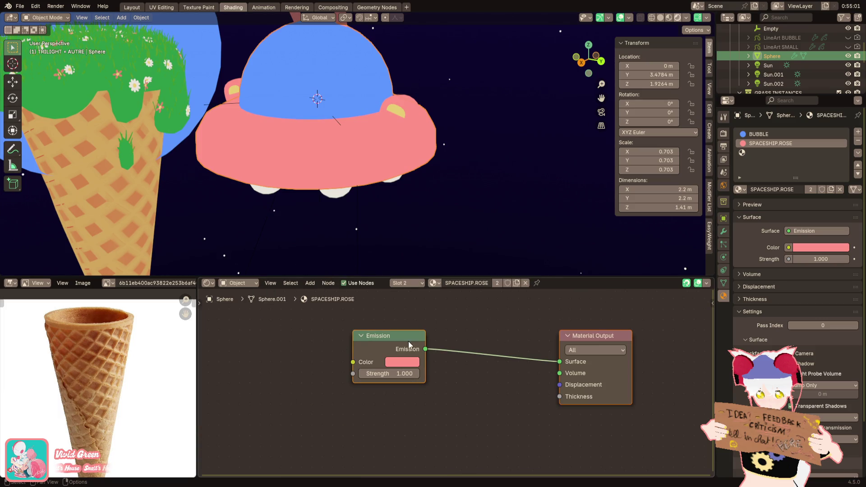
{"action": "scroll", "coordinate": [420, 342], "scroll_direction": "up", "scroll_amount": 3, "text": "shift"}
Step: Add Wave Texture and Color Ramp nodes, arranging the Wave Texture beside the Emission node
{"action": "key", "text": "F3"}
{"action": "type", "text": "wave"}
{"action": "key", "text": "Return"}
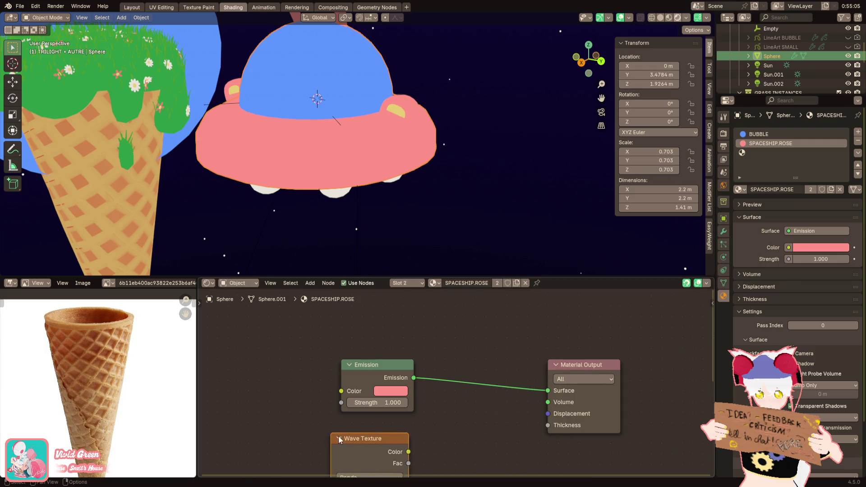
{"action": "left_click", "coordinate": [339, 440]}
{"action": "left_click", "coordinate": [396, 371]}
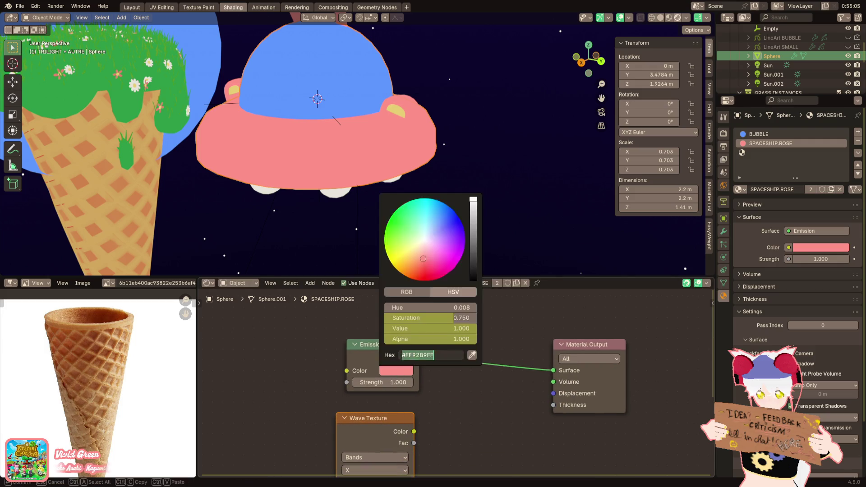
{"action": "left_click_drag", "start_coordinate": [389, 356], "coordinate": [465, 375]}
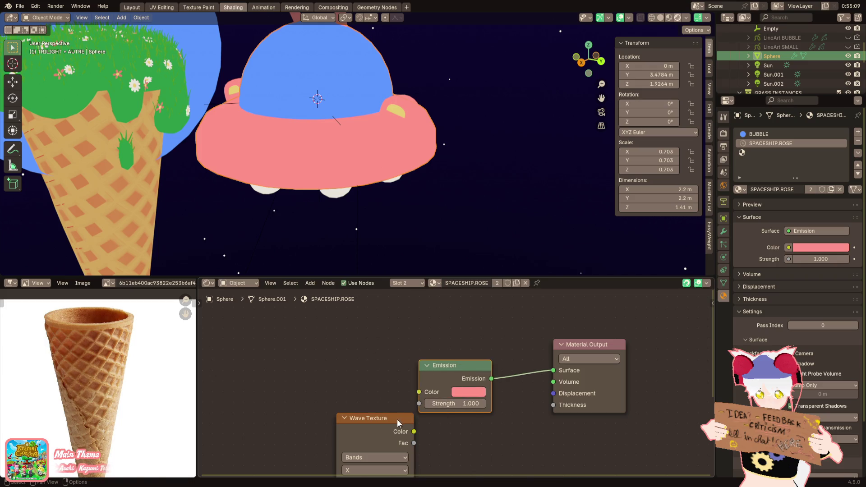
{"action": "left_click_drag", "start_coordinate": [398, 423], "coordinate": [351, 387]}
{"action": "key", "text": "shift+a"}
{"action": "type", "text": "color ramp"}
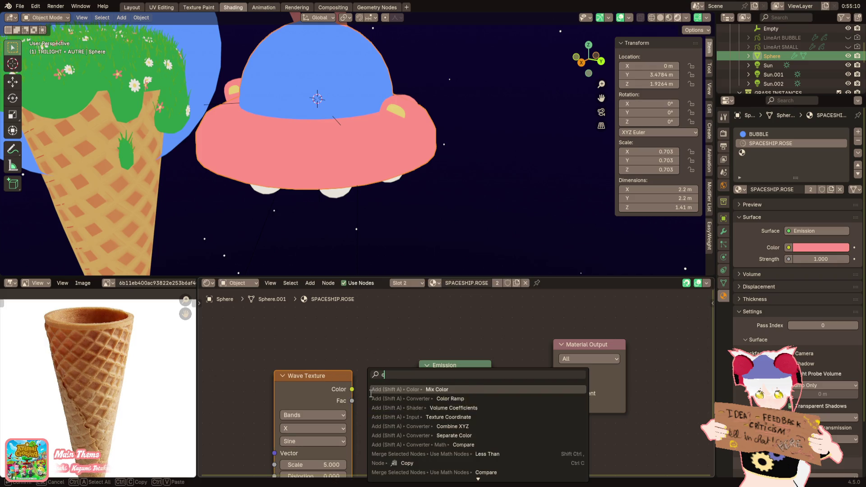
{"action": "key", "text": "Return"}
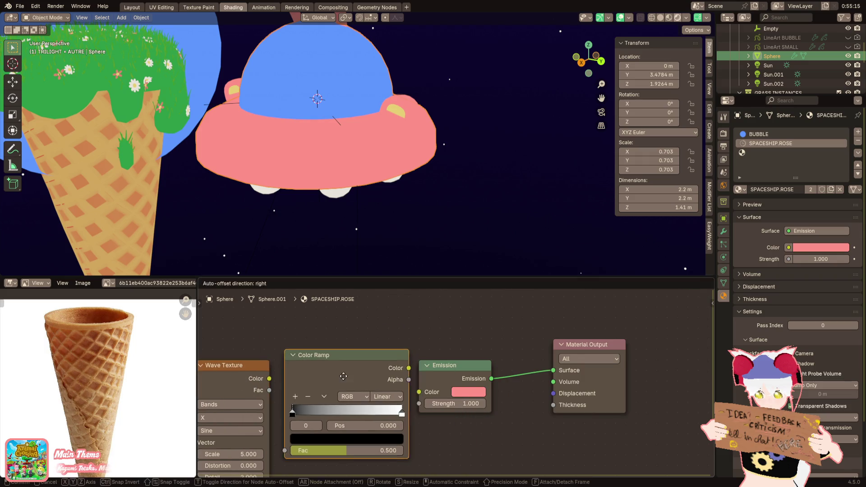
Step: Wire Wave Texture through the Color Ramp into Emission colour, with a pink ramp stop
{"action": "left_click", "coordinate": [334, 385]}
{"action": "left_click_drag", "start_coordinate": [269, 379], "coordinate": [285, 461]}
{"action": "left_click_drag", "start_coordinate": [408, 379], "coordinate": [415, 394]}
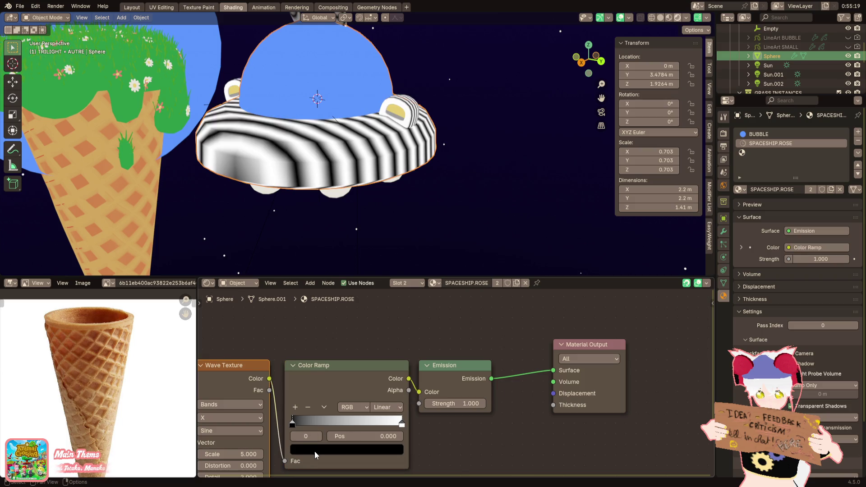
{"action": "left_click", "coordinate": [315, 450]}
{"action": "key", "text": "ctrl+v"}
Step: Add Texture Coordinate and Mapping nodes to the wave and set its type to Rings
{"action": "middle_click_drag", "start_coordinate": [230, 378], "coordinate": [369, 359]}
{"action": "key", "text": "ctrl+t"}
{"action": "left_click", "coordinate": [402, 359]}
{"action": "left_click", "coordinate": [399, 394]}
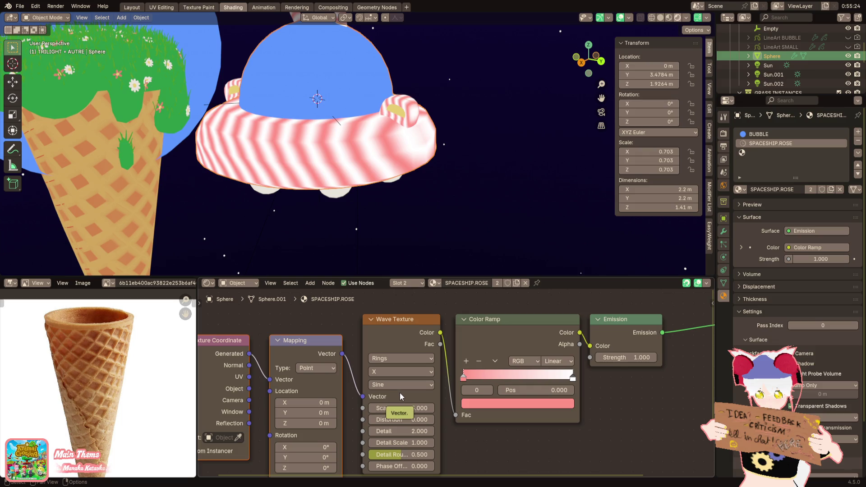
Step: Set the Sphere as the Texture Coordinate object, then enter Edit Mode on the sphere
{"action": "middle_click_drag", "start_coordinate": [343, 208], "coordinate": [336, 183]}
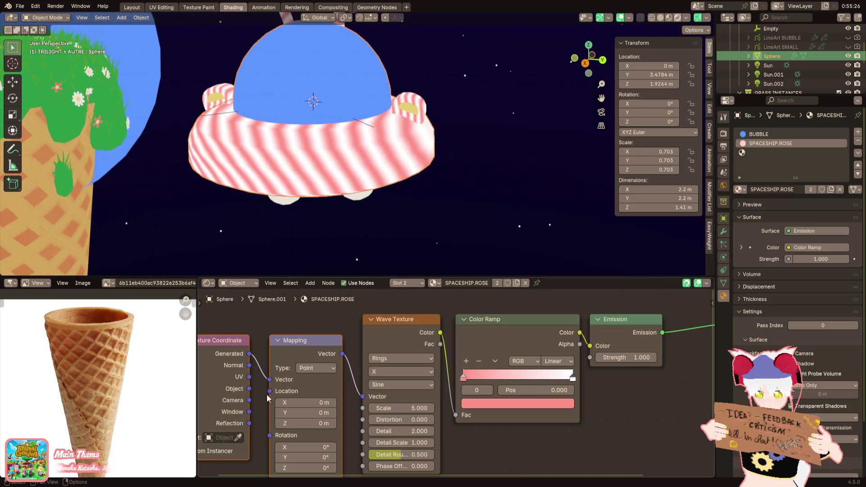
{"action": "middle_click_drag", "start_coordinate": [253, 447], "coordinate": [292, 447]}
{"action": "left_click", "coordinate": [278, 438]}
{"action": "left_click", "coordinate": [298, 170]}
{"action": "mouse_move", "coordinate": [297, 170]}
{"action": "middle_mouse_down"}
{"action": "mouse_move", "coordinate": [320, 185]}
{"action": "mouse_move", "coordinate": [331, 213]}
{"action": "middle_mouse_up"}
{"action": "key", "text": "Tab"}
{"action": "key", "text": "Tab"}
{"action": "scroll", "coordinate": [336, 223], "scroll_direction": "down", "scroll_amount": 5}
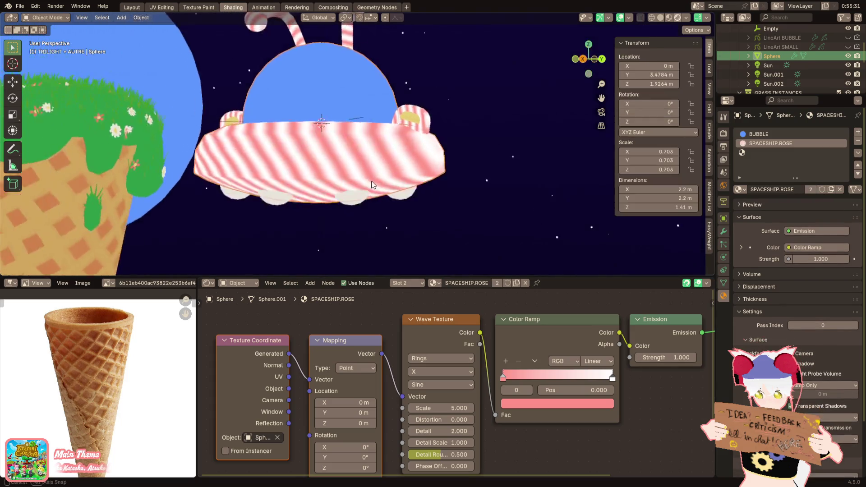
{"action": "key", "text": "g"}
{"action": "key", "text": "Escape"}
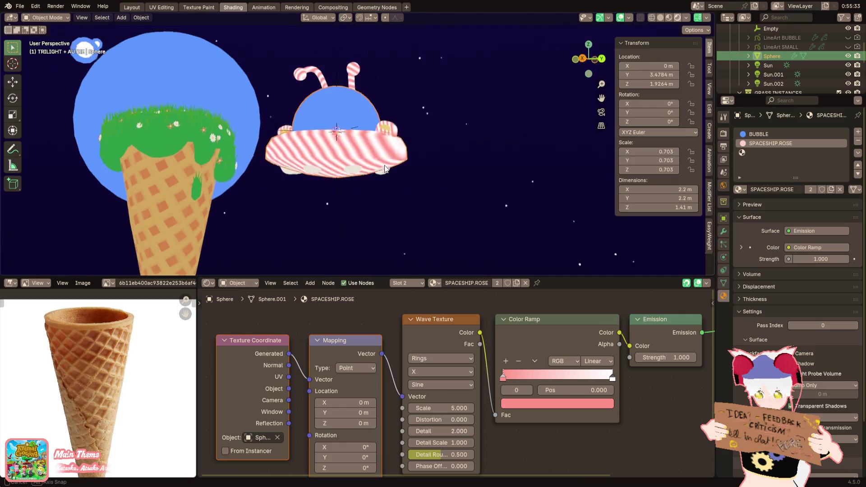
Step: Set the saucer's origin to the 3D cursor and apply its 0.703 scale
{"action": "key", "text": "KP_Decimal"}
{"action": "left_click", "coordinate": [141, 18]}
{"action": "mouse_move", "coordinate": [158, 38]}
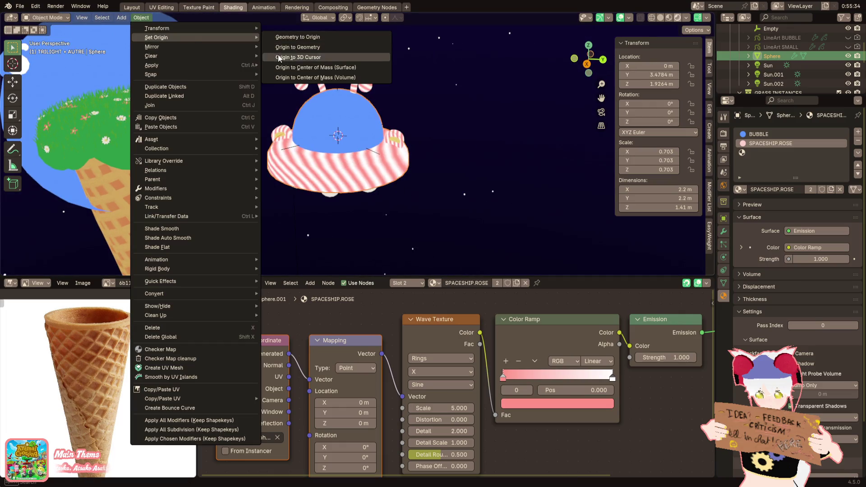
{"action": "left_click", "coordinate": [278, 57]}
{"action": "key", "text": "ctrl+a"}
{"action": "left_click", "coordinate": [405, 129]}
{"action": "scroll", "coordinate": [414, 142], "scroll_direction": "up", "scroll_amount": 2}
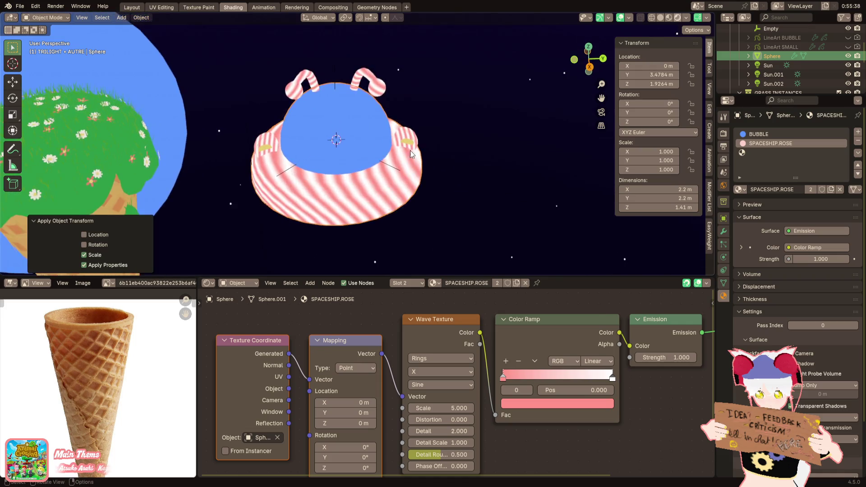
Step: Connect Texture Coordinate's Object output to the Mapping Vector so stripes form concentric rings
{"action": "middle_click_drag", "start_coordinate": [410, 151], "coordinate": [435, 144], "text": "shift"}
{"action": "scroll", "coordinate": [376, 134], "scroll_direction": "up", "scroll_amount": 2}
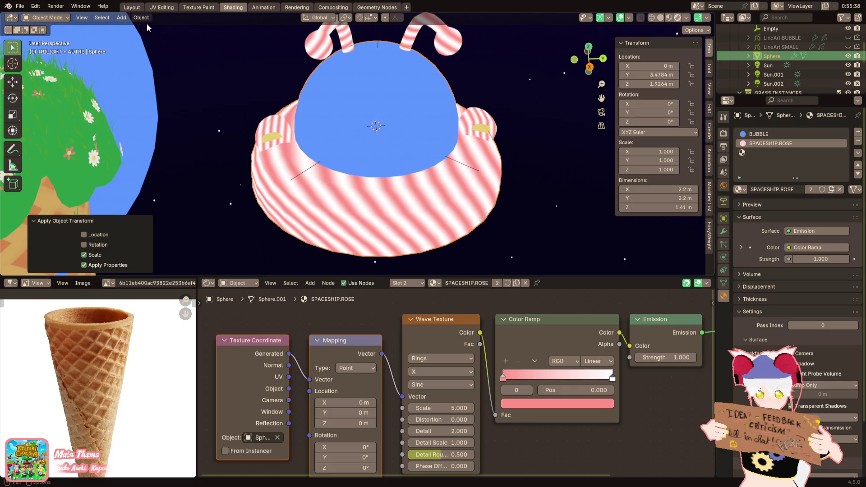
{"action": "left_click", "coordinate": [621, 18]}
{"action": "left_click", "coordinate": [621, 18]}
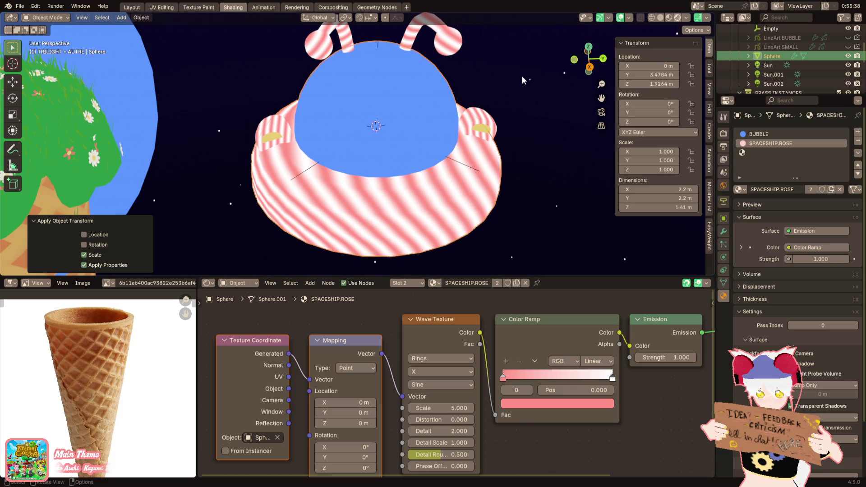
{"action": "left_click", "coordinate": [630, 18]}
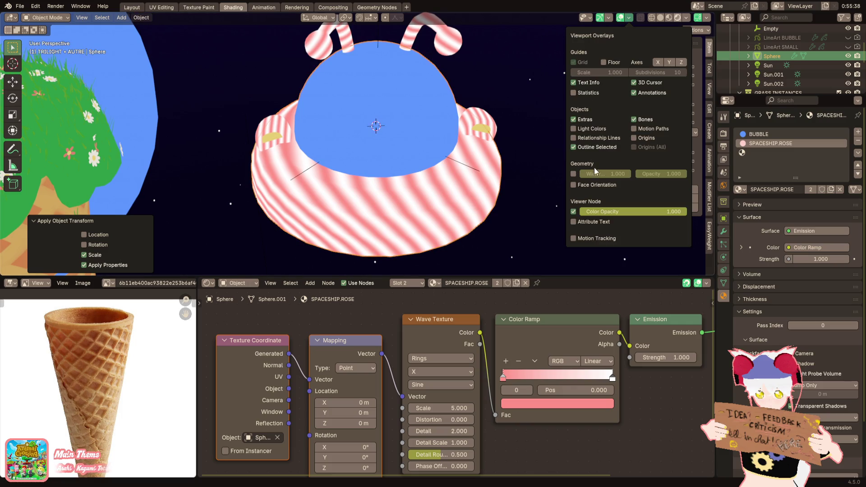
{"action": "mouse_move", "coordinate": [538, 156]}
{"action": "middle_mouse_down"}
{"action": "mouse_move", "coordinate": [478, 151]}
{"action": "mouse_move", "coordinate": [504, 133]}
{"action": "middle_mouse_up"}
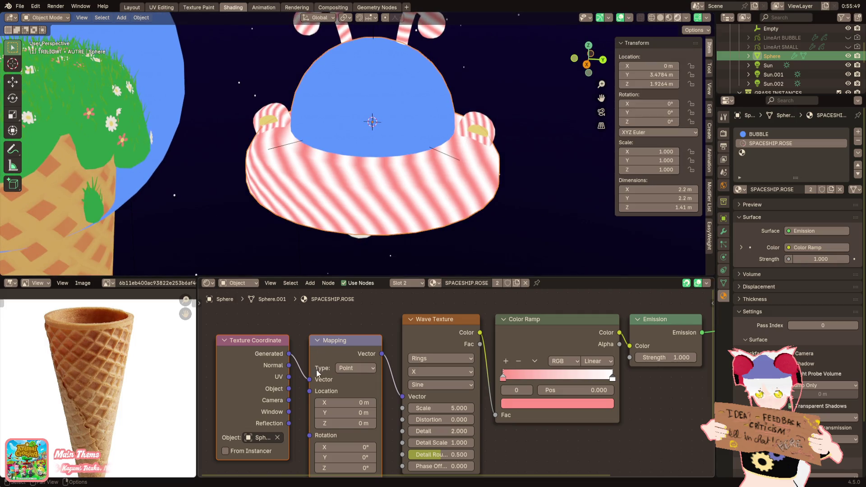
{"action": "scroll", "coordinate": [309, 368], "scroll_direction": "up", "scroll_amount": 2}
{"action": "left_click_drag", "start_coordinate": [288, 377], "coordinate": [311, 367]}
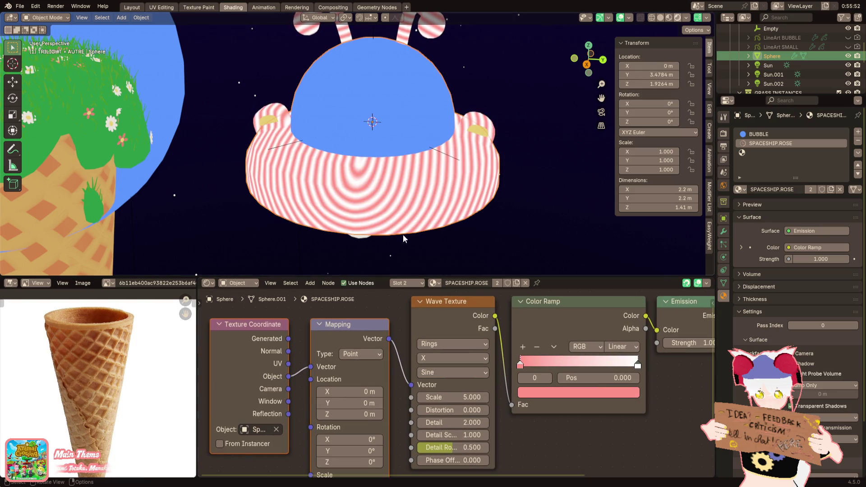
{"action": "middle_click_drag", "start_coordinate": [402, 234], "coordinate": [329, 215]}
Step: Save ice cream island.blend, then set the Wave Texture direction to Z
{"action": "left_click", "coordinate": [20, 6]}
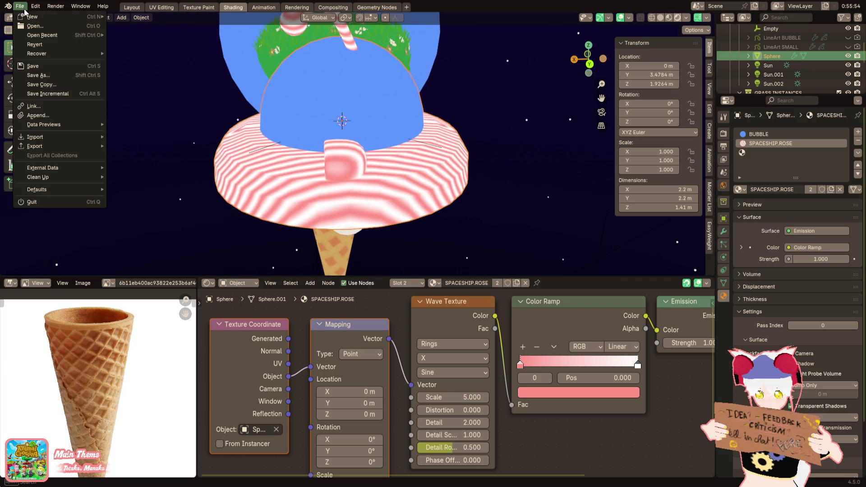
{"action": "left_click", "coordinate": [46, 69]}
{"action": "left_click", "coordinate": [451, 358]}
{"action": "left_click", "coordinate": [436, 411]}
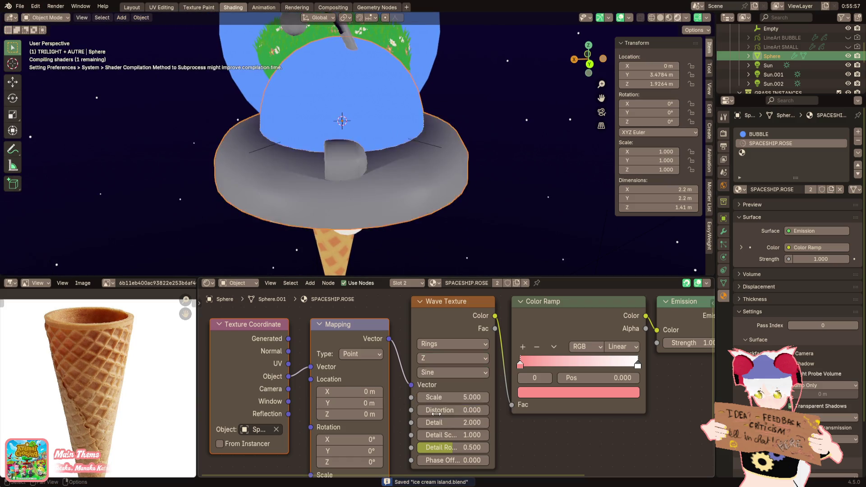
{"action": "middle_click_drag", "start_coordinate": [429, 231], "coordinate": [513, 234]}
Step: Keep the wave type on Rings and set the ring direction to Spherical after trying Y and X
{"action": "left_click", "coordinate": [465, 346]}
{"action": "left_click", "coordinate": [455, 357]}
{"action": "left_click", "coordinate": [452, 345]}
{"action": "left_click", "coordinate": [451, 381]}
{"action": "left_click", "coordinate": [449, 361]}
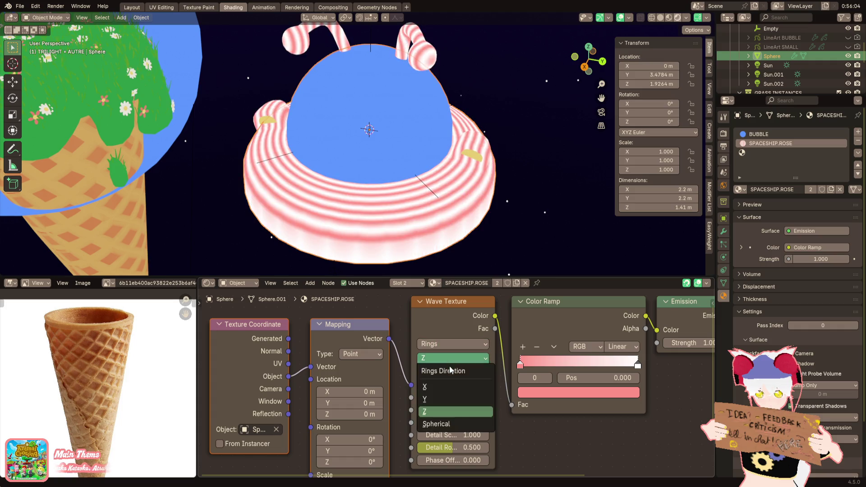
{"action": "left_click", "coordinate": [445, 399]}
{"action": "left_click", "coordinate": [445, 360]}
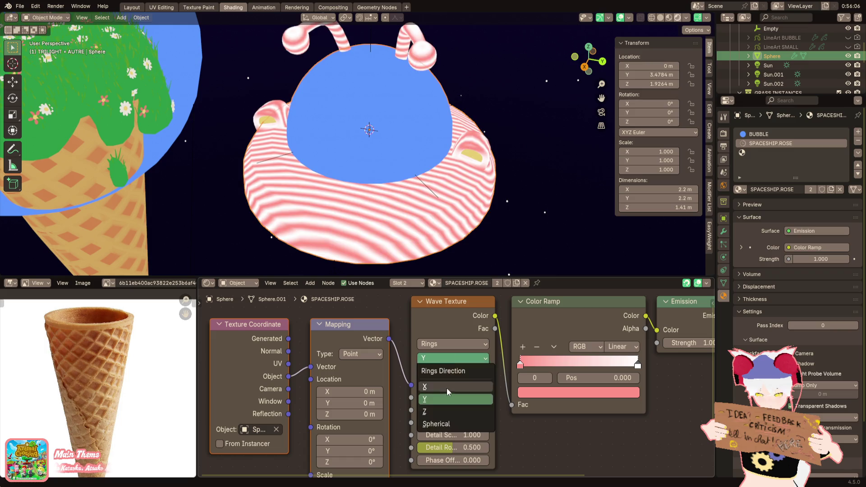
{"action": "left_click", "coordinate": [447, 387]}
{"action": "left_click", "coordinate": [446, 361]}
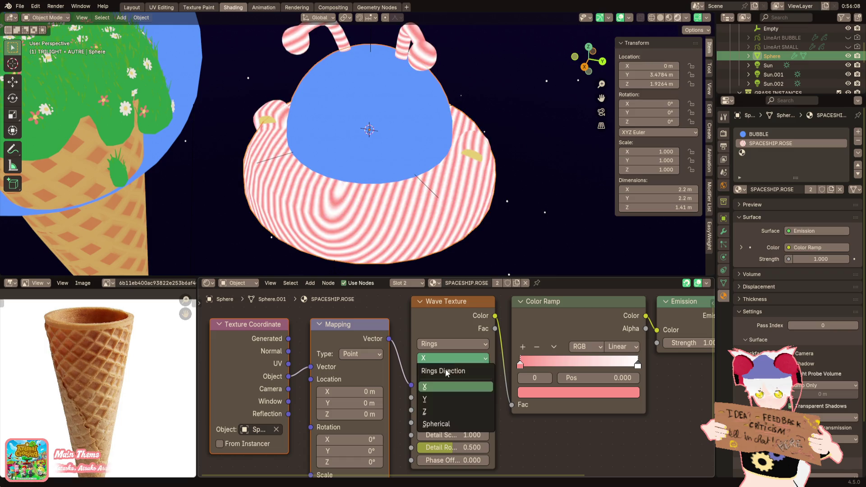
{"action": "left_click", "coordinate": [445, 425]}
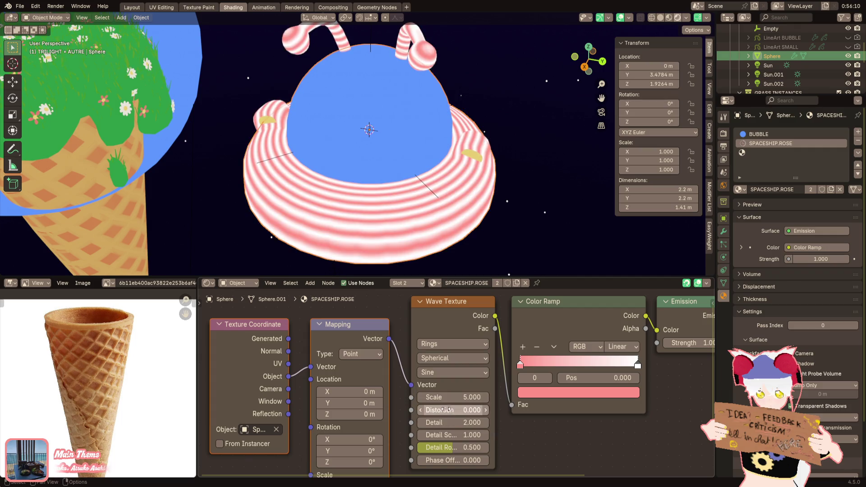
{"action": "left_click", "coordinate": [349, 439]}
{"action": "type", "text": "32.6d"}
Step: Try a 25.3° Mapping rotation value but discard it, leaving the mapping unchanged
{"action": "left_click", "coordinate": [364, 451]}
{"action": "type", "text": "25.3d"}
{"action": "key", "text": "BackSpace"}
{"action": "key", "text": "Return"}
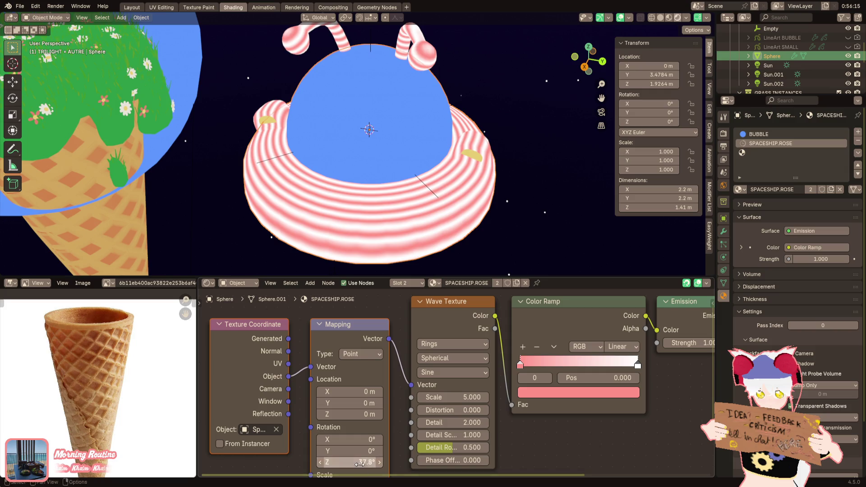
{"action": "scroll", "coordinate": [363, 393], "scroll_direction": "down", "scroll_amount": 2}
{"action": "scroll", "coordinate": [363, 393], "scroll_direction": "down", "scroll_amount": 1}
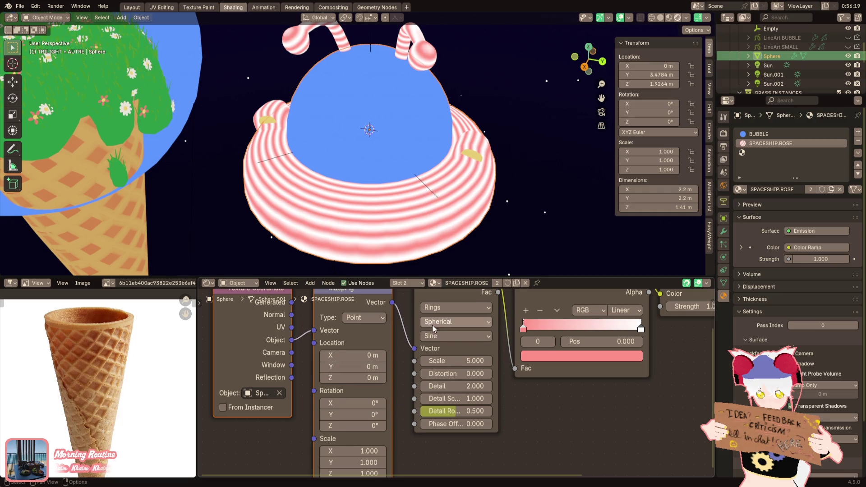
{"action": "scroll", "coordinate": [434, 328], "scroll_direction": "up", "scroll_amount": 2}
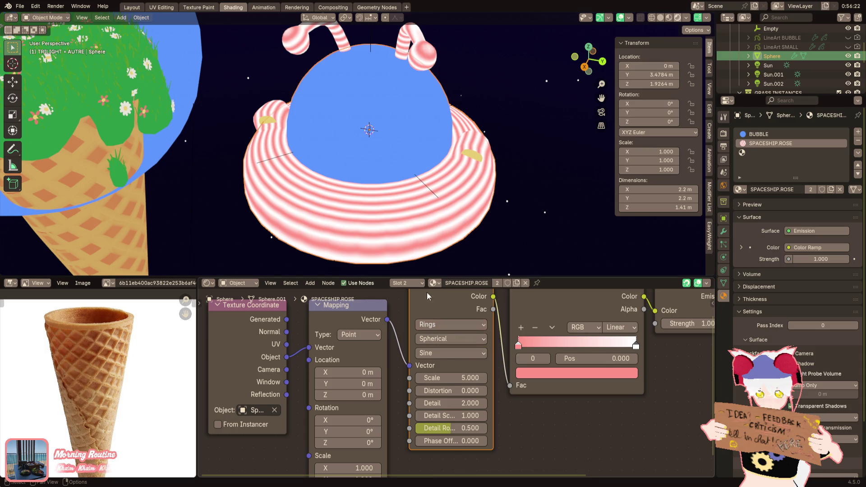
Step: Enter Edit Mode on the saucer and select a vertical edge loop
{"action": "key", "text": "Tab"}
{"action": "mouse_move", "coordinate": [395, 153]}
{"action": "middle_mouse_down"}
{"action": "mouse_move", "coordinate": [398, 194]}
{"action": "mouse_move", "coordinate": [388, 200]}
{"action": "mouse_move", "coordinate": [395, 187]}
{"action": "middle_mouse_up"}
{"action": "left_click", "coordinate": [388, 200], "text": "alt"}
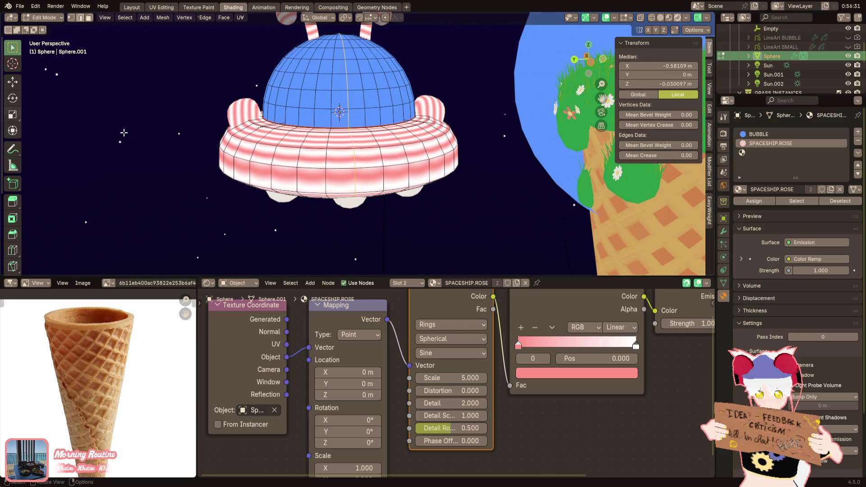
Step: Mark the saucer rim's edge loop as a seam and select the linked rim faces
{"action": "right_click", "coordinate": [288, 304]}
{"action": "left_click", "coordinate": [286, 346]}
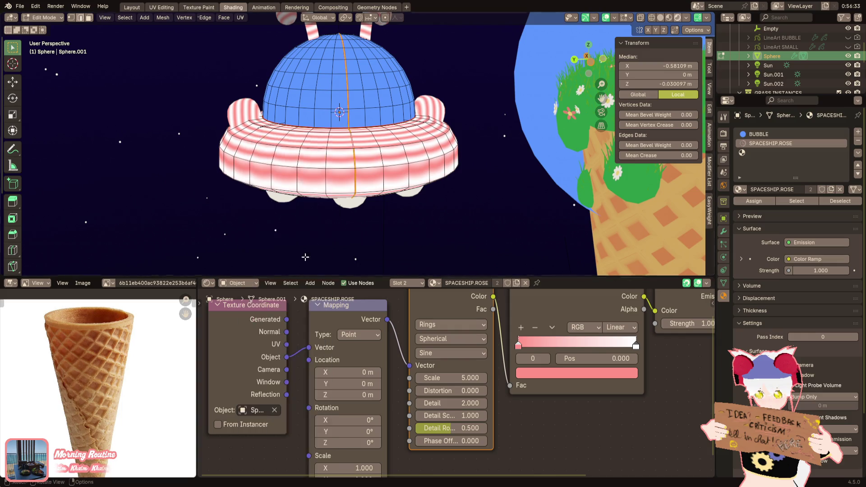
{"action": "scroll", "coordinate": [329, 207], "scroll_direction": "up", "scroll_amount": 8}
{"action": "scroll", "coordinate": [329, 207], "scroll_direction": "up", "scroll_amount": 2}
{"action": "left_click", "coordinate": [325, 207]}
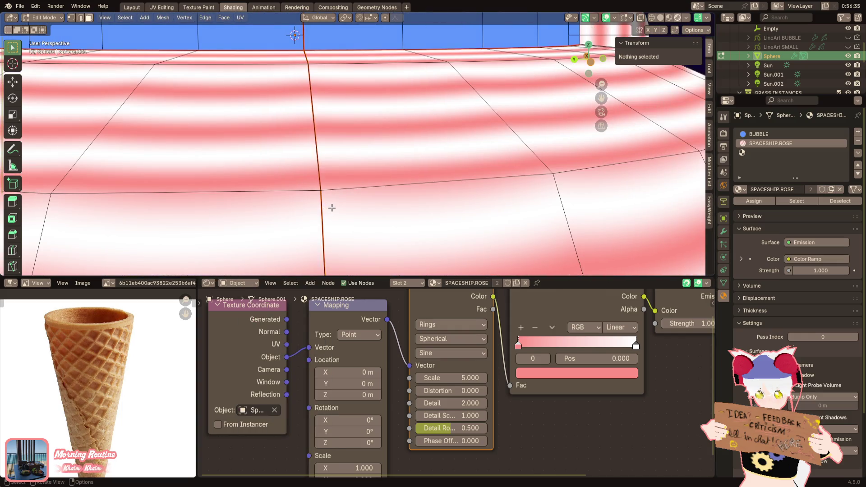
{"action": "key", "text": "ctrl+l"}
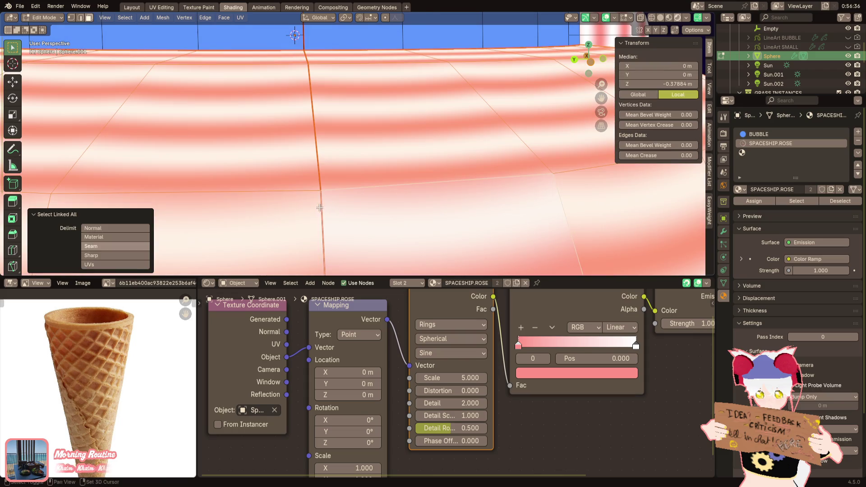
Step: Feed UV coordinates into the Mapping node and unwrap the selected rim part
{"action": "left_click_drag", "start_coordinate": [287, 344], "coordinate": [309, 348]}
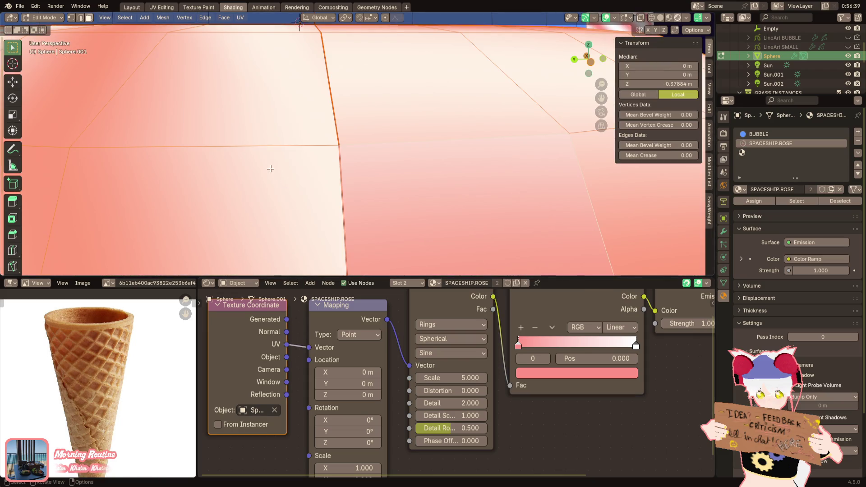
{"action": "scroll", "coordinate": [252, 151], "scroll_direction": "down", "scroll_amount": 10}
{"action": "middle_click_drag", "start_coordinate": [246, 25], "coordinate": [325, 114]}
{"action": "key", "text": "u"}
{"action": "left_click", "coordinate": [280, 28]}
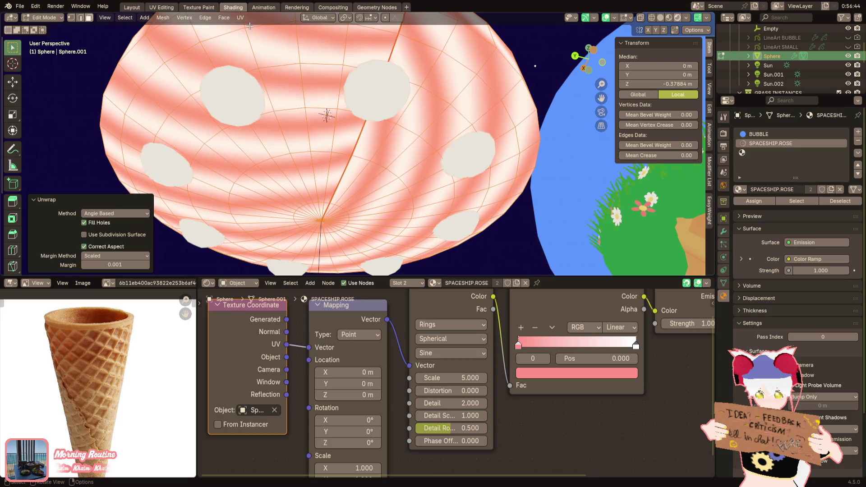
Step: Mark the loop around the bottom pole as a seam and unwrap the linked mesh part
{"action": "left_click", "coordinate": [316, 201], "text": "alt"}
{"action": "right_click", "coordinate": [455, 199]}
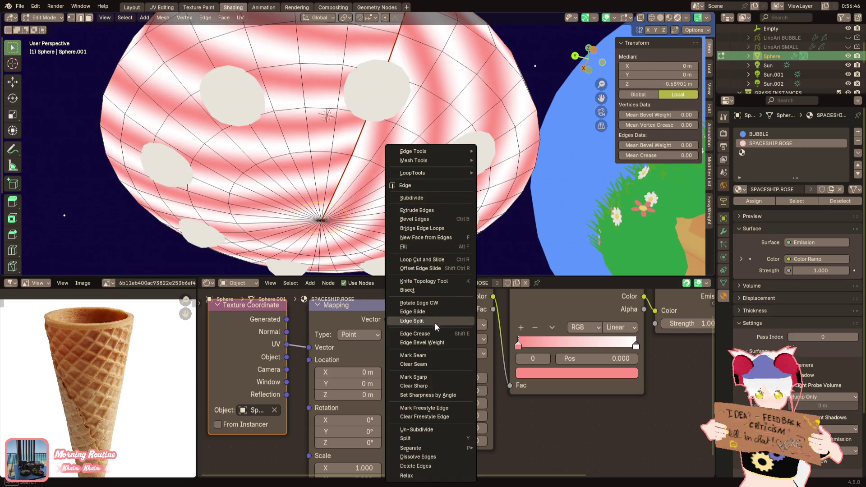
{"action": "left_click", "coordinate": [428, 356]}
{"action": "key", "text": "ctrl+l"}
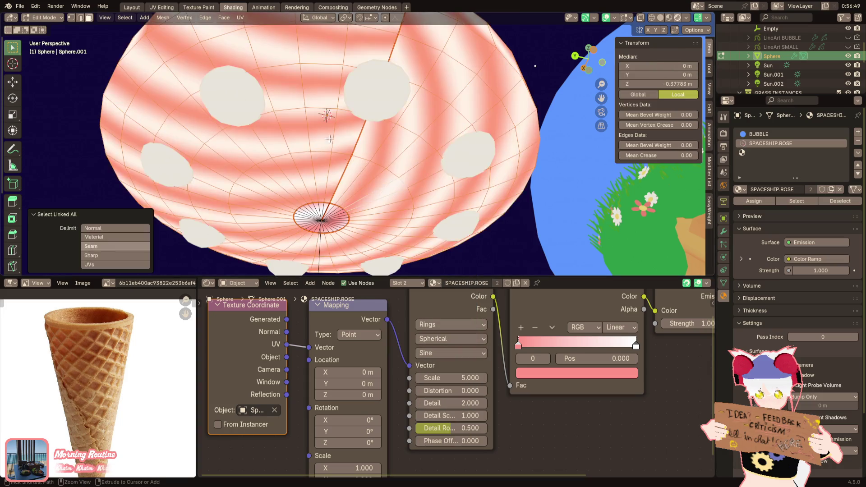
{"action": "key", "text": "u"}
{"action": "left_click", "coordinate": [271, 28]}
{"action": "mouse_move", "coordinate": [318, 98]}
{"action": "middle_mouse_down"}
{"action": "mouse_move", "coordinate": [330, 113]}
{"action": "mouse_move", "coordinate": [334, 194]}
{"action": "middle_mouse_up"}
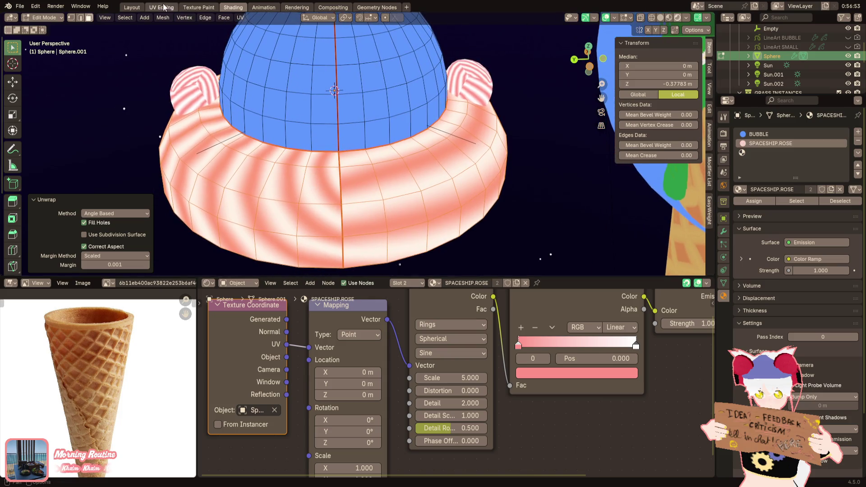
Step: In the UV Editing workspace, try auto-aligning the saucer's UVs from the UV tools list
{"action": "left_click", "coordinate": [165, 6]}
{"action": "scroll", "coordinate": [182, 278], "scroll_direction": "up", "scroll_amount": 8}
{"action": "key", "text": "2"}
{"action": "key", "text": "u"}
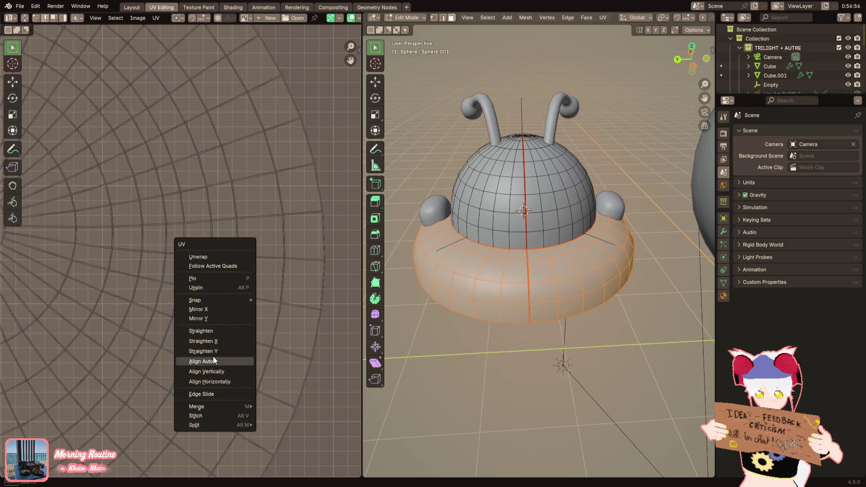
{"action": "left_click", "coordinate": [213, 360]}
{"action": "key", "text": "u"}
{"action": "left_click", "coordinate": [201, 228]}
{"action": "key", "text": "u"}
{"action": "left_click", "coordinate": [187, 237]}
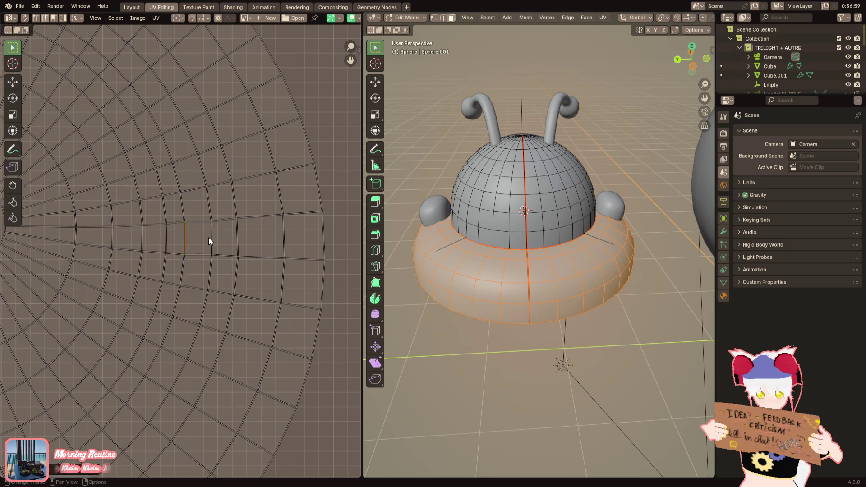
Step: Make one saucer face the active quad, select all UVs, and run Follow Active Quads
{"action": "key", "text": "3"}
{"action": "left_click", "coordinate": [202, 238]}
{"action": "key", "text": "a"}
{"action": "key", "text": "F3"}
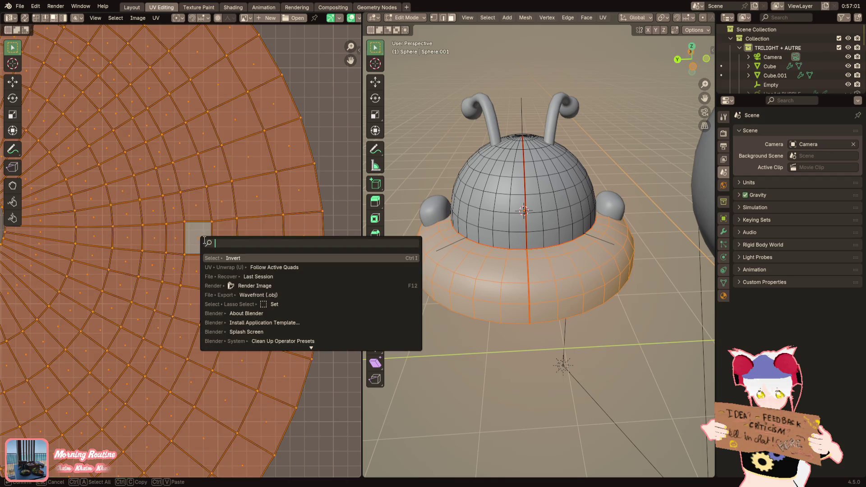
{"action": "key", "text": "Down"}
{"action": "key", "text": "Return"}
Step: Shrink and reposition the straightened UV island, then view the saucer in the Shading workspace
{"action": "key", "text": "Home"}
{"action": "key", "text": "g"}
{"action": "left_click", "coordinate": [123, 297]}
{"action": "key", "text": "s"}
{"action": "left_click", "coordinate": [170, 232]}
{"action": "key", "text": "g"}
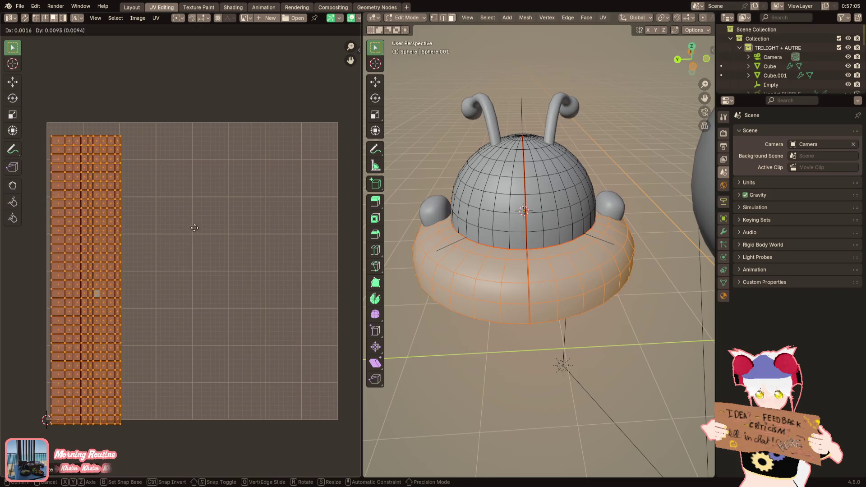
{"action": "left_click", "coordinate": [194, 228]}
{"action": "left_click", "coordinate": [230, 8]}
{"action": "middle_click_drag", "start_coordinate": [283, 220], "coordinate": [392, 213]}
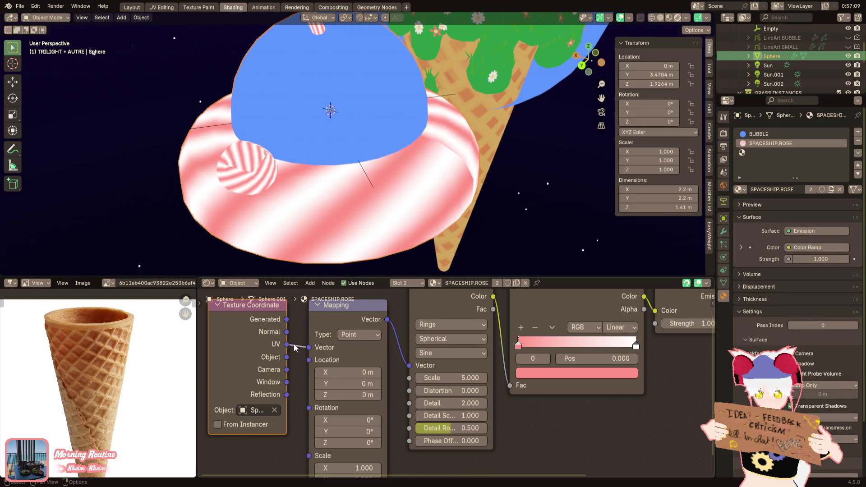
Step: Set the Wave Texture to Bands running along the Y direction
{"action": "scroll", "coordinate": [422, 368], "scroll_direction": "down", "scroll_amount": 2}
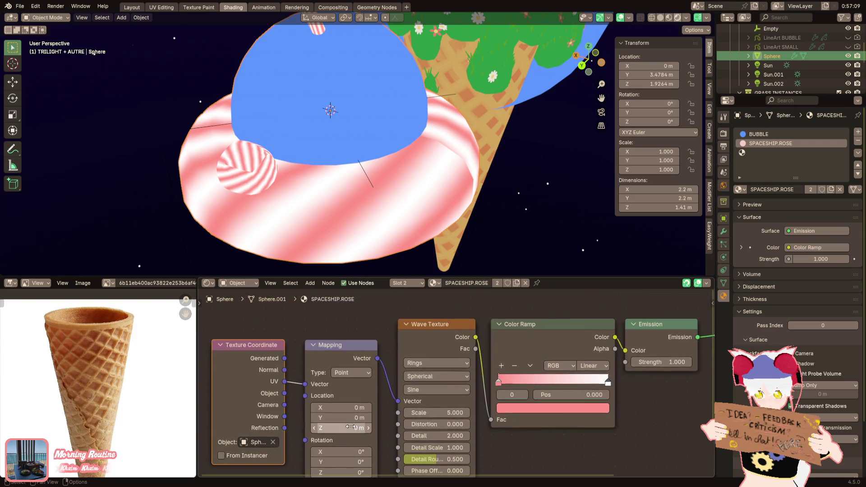
{"action": "left_click", "coordinate": [421, 367]}
{"action": "left_click", "coordinate": [421, 382]}
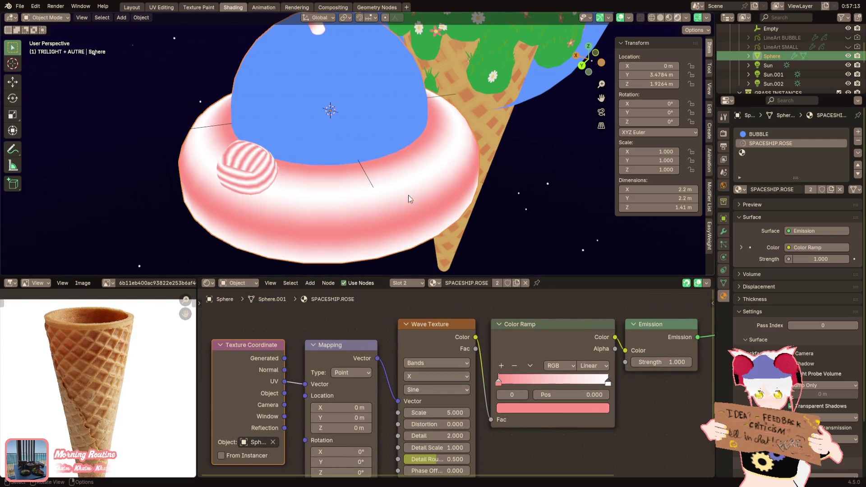
{"action": "middle_click_drag", "start_coordinate": [408, 195], "coordinate": [434, 207]}
{"action": "left_click", "coordinate": [439, 381]}
{"action": "left_click", "coordinate": [436, 393]}
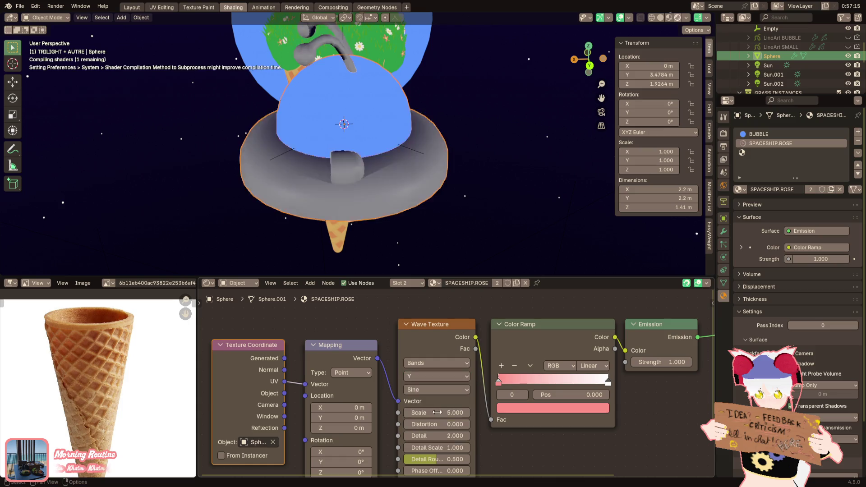
{"action": "middle_click_drag", "start_coordinate": [444, 261], "coordinate": [452, 267]}
Step: Drag the Color Ramp stops so pink dominates, with the pink stop at 0.886
{"action": "mouse_move", "coordinate": [609, 382]}
{"action": "left_mouse_down"}
{"action": "mouse_move", "coordinate": [530, 380]}
{"action": "mouse_move", "coordinate": [608, 380]}
{"action": "left_mouse_up"}
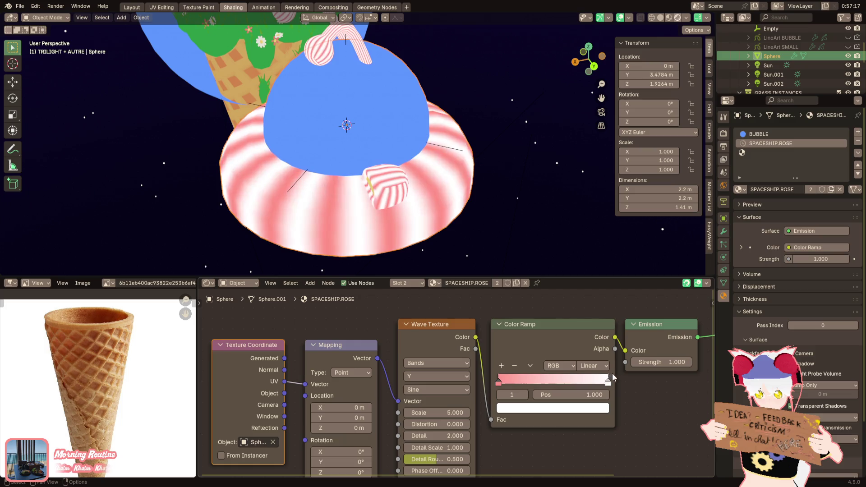
{"action": "left_click_drag", "start_coordinate": [496, 384], "coordinate": [596, 382]}
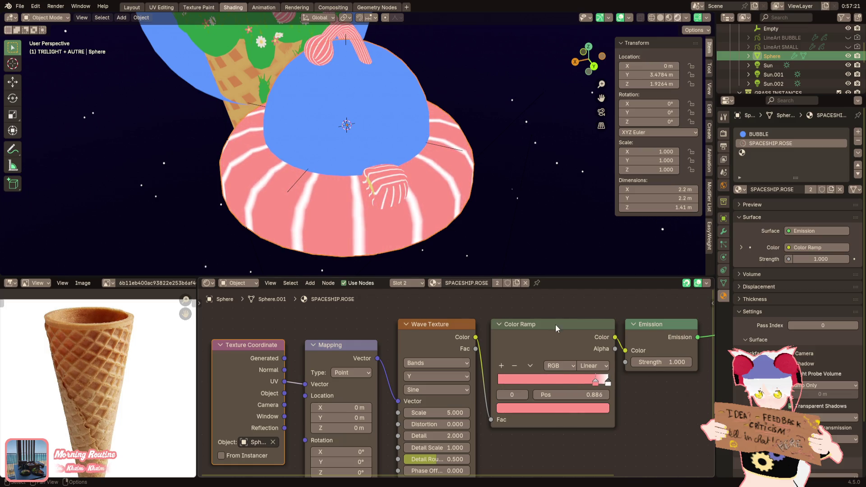
{"action": "middle_click_drag", "start_coordinate": [519, 253], "coordinate": [477, 218]}
{"action": "scroll", "coordinate": [445, 237], "scroll_direction": "up", "scroll_amount": 4}
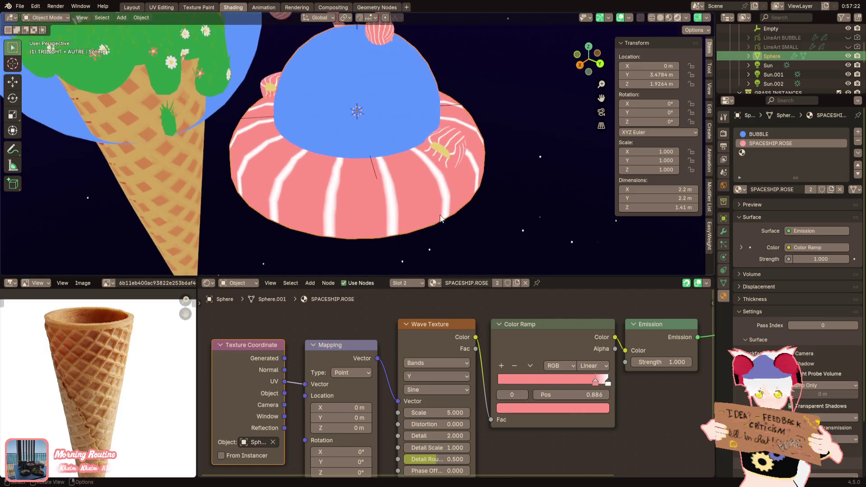
{"action": "left_click", "coordinate": [366, 164]}
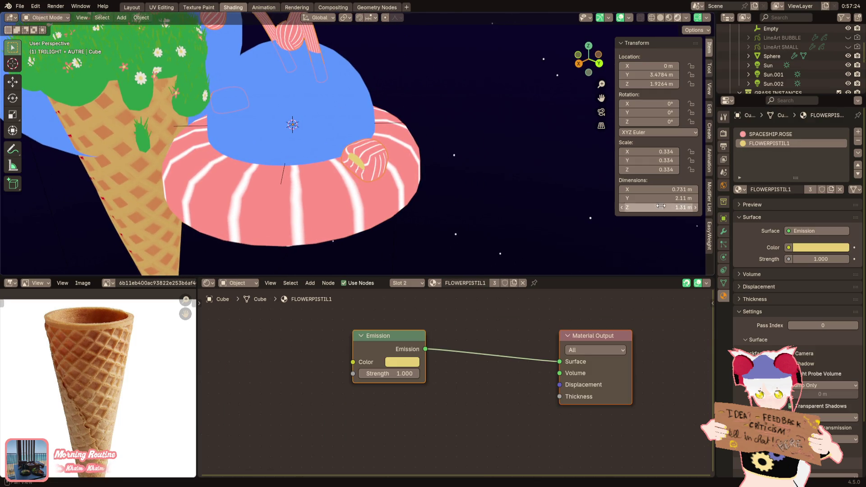
Step: Make the leg piece's material single-user and rename it SPACESHIP.LIGHT
{"action": "left_click", "coordinate": [810, 189]}
{"action": "double_click", "coordinate": [790, 144]}
{"action": "type", "text": "SPACESHIP.LIGHT"}
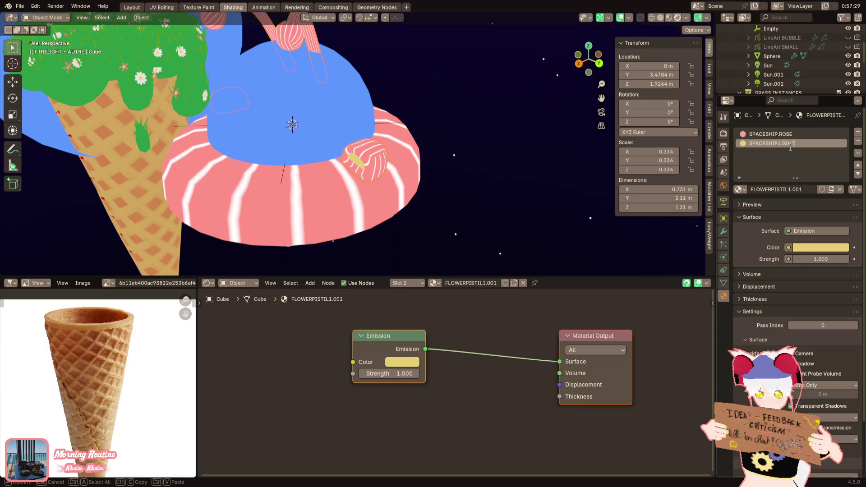
{"action": "key", "text": "Return"}
Step: Deepen the SPACESHIP.LIGHT emission yellow to a more saturated #E7C246
{"action": "left_click", "coordinate": [814, 248]}
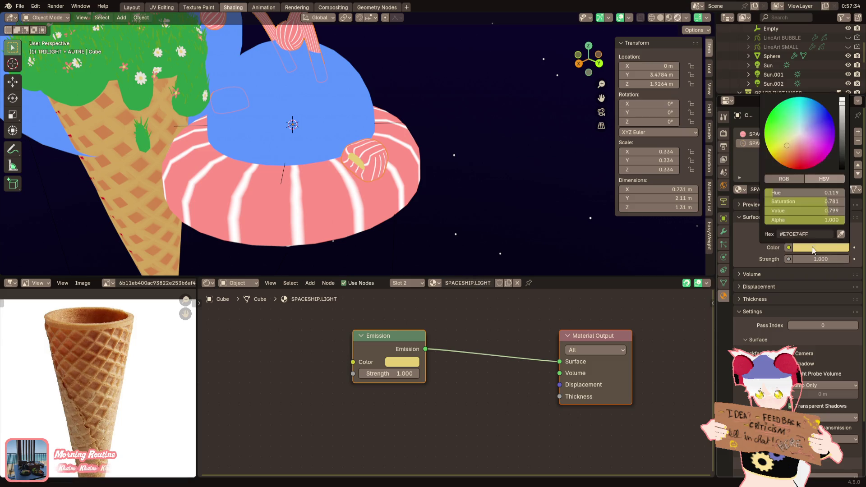
{"action": "left_click_drag", "start_coordinate": [789, 135], "coordinate": [792, 141]}
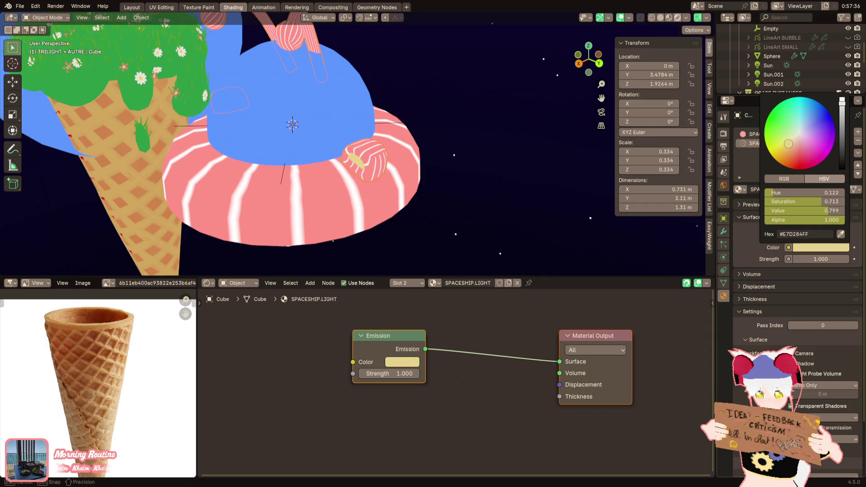
{"action": "middle_click_drag", "start_coordinate": [454, 176], "coordinate": [467, 172]}
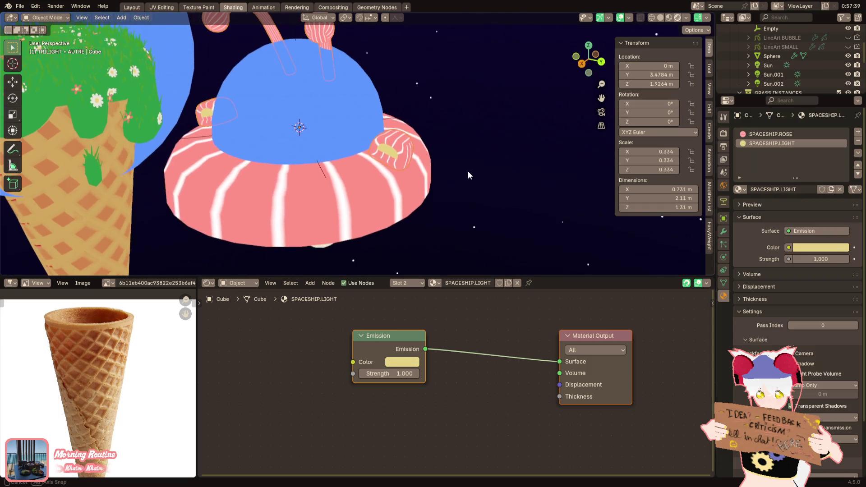
{"action": "left_click", "coordinate": [407, 359]}
{"action": "left_click_drag", "start_coordinate": [408, 253], "coordinate": [408, 251]}
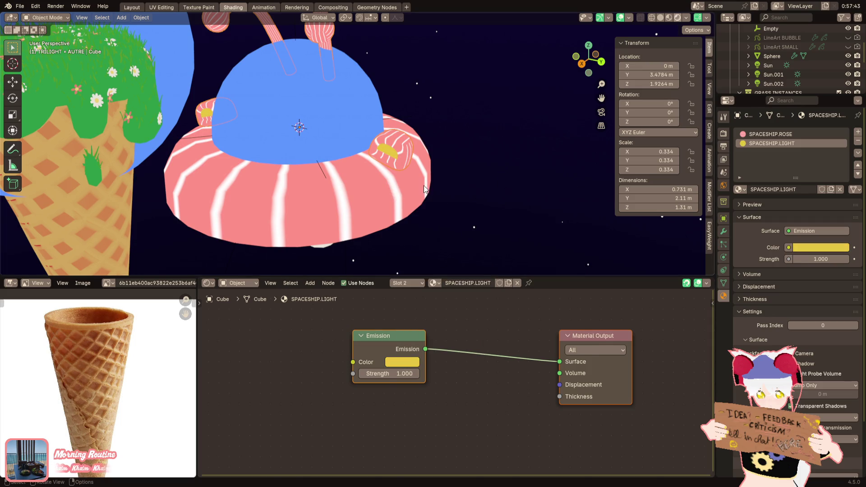
Step: Reselect the yellow-lit leg piece and add an empty third material slot
{"action": "left_click", "coordinate": [428, 193]}
{"action": "scroll", "coordinate": [379, 161], "scroll_direction": "up", "scroll_amount": 2}
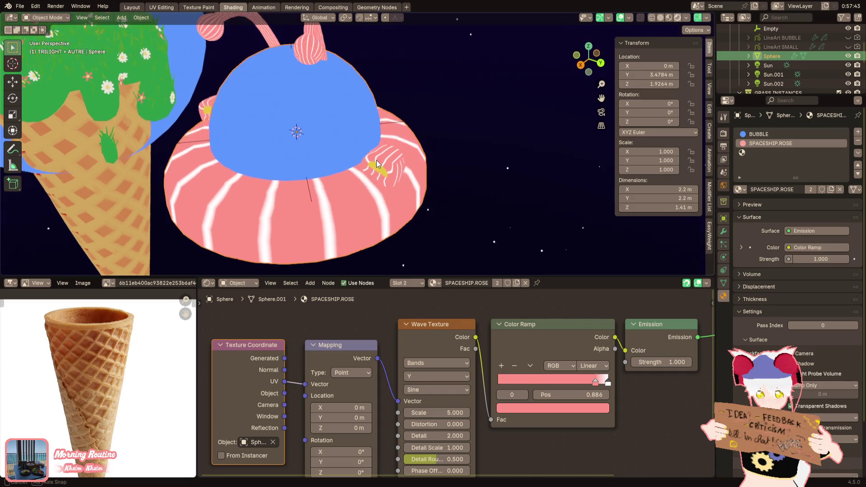
{"action": "left_click", "coordinate": [397, 170]}
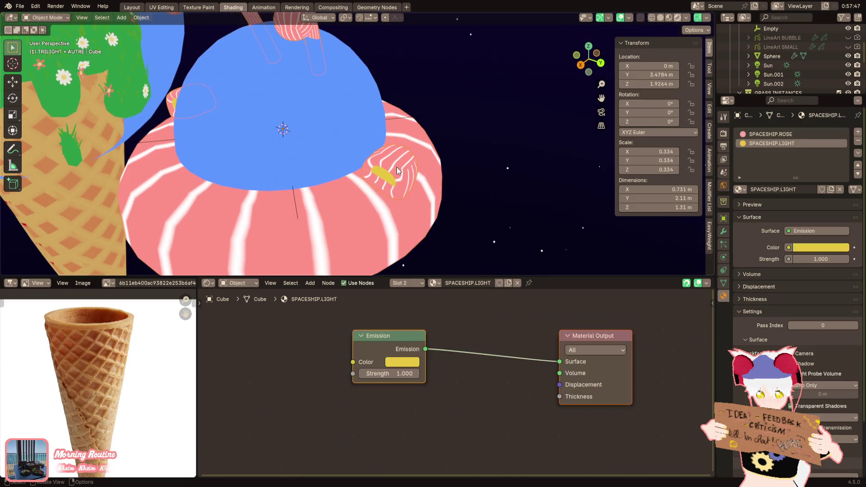
{"action": "left_click", "coordinate": [858, 131]}
Step: Create a new material in the third slot named SHAPCESHIP.GREY
{"action": "left_click", "coordinate": [800, 190]}
{"action": "double_click", "coordinate": [782, 152]}
{"action": "type", "text": "SHAPCESHIP.GREY"}
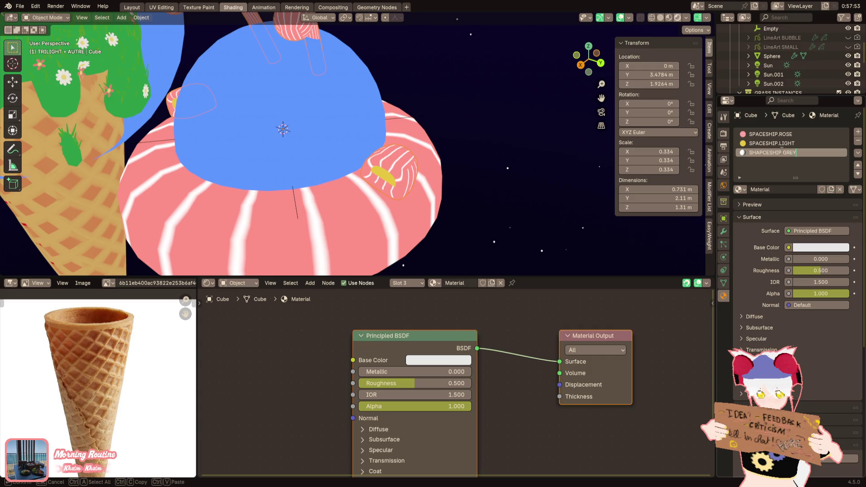
{"action": "key", "text": "Return"}
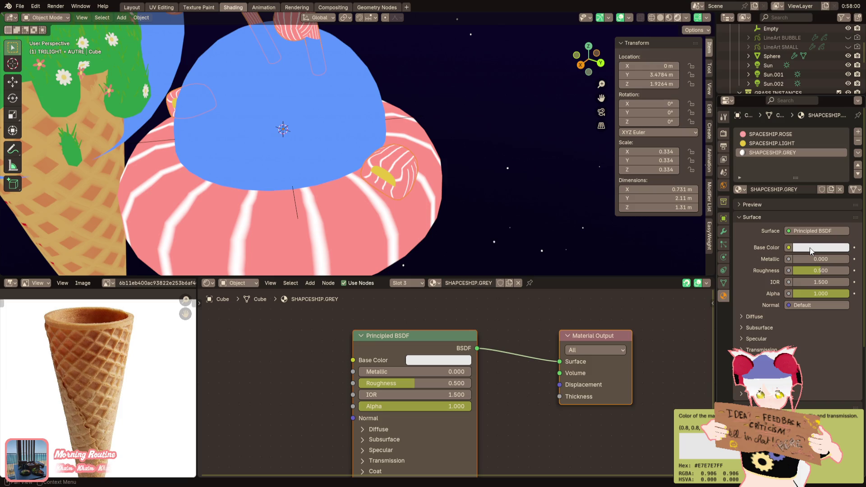
Step: Set SHAPCESHIP.GREY's surface to an Emission shader with light grey colour #888888
{"action": "left_click", "coordinate": [811, 248]}
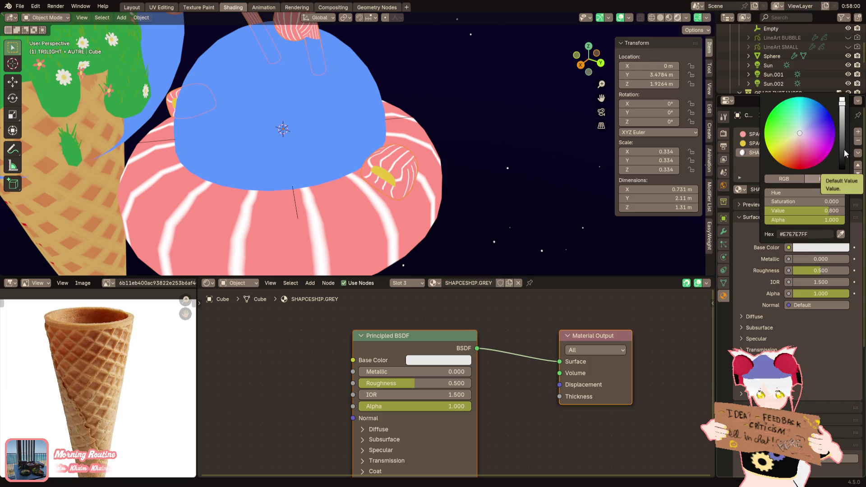
{"action": "left_click", "coordinate": [800, 232]}
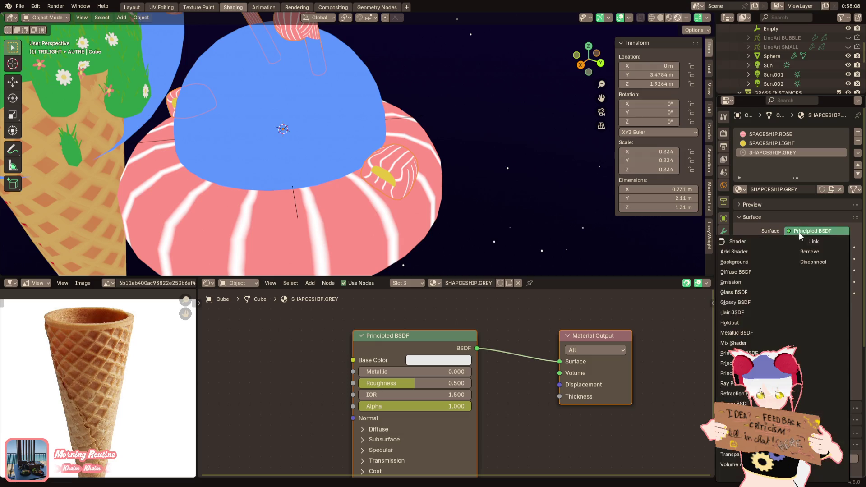
{"action": "left_click", "coordinate": [751, 280]}
{"action": "left_click", "coordinate": [811, 248]}
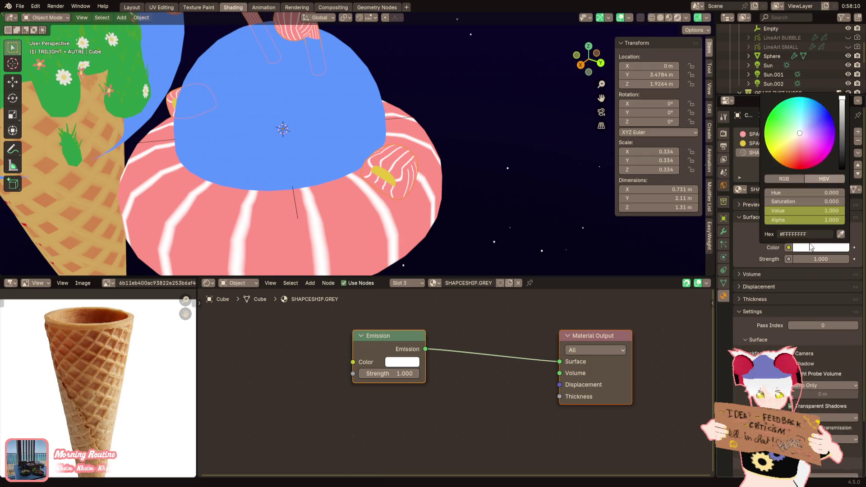
{"action": "left_click", "coordinate": [810, 248]}
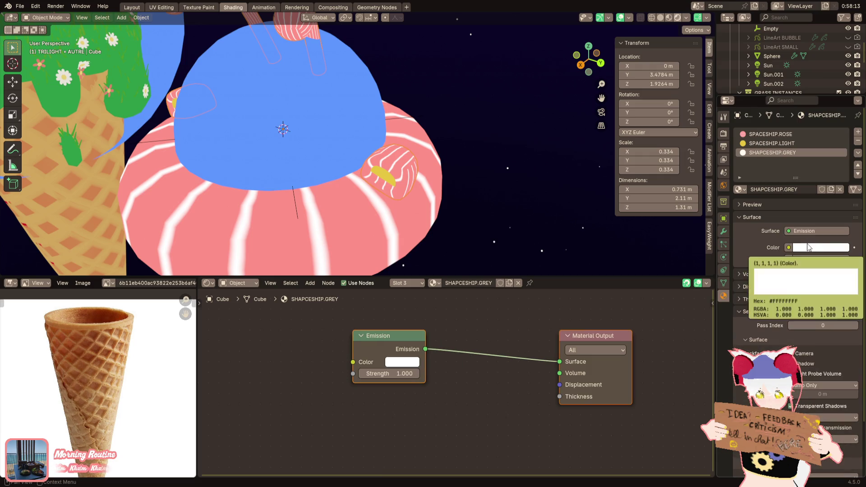
{"action": "left_click", "coordinate": [810, 247]}
{"action": "mouse_move", "coordinate": [846, 134]}
{"action": "left_mouse_down"}
{"action": "mouse_move", "coordinate": [844, 149]}
{"action": "mouse_move", "coordinate": [844, 136]}
{"action": "left_mouse_up"}
Step: In Edit Mode, assign SHAPCESHIP.GREY to the leg's whole mesh
{"action": "key", "text": "Tab"}
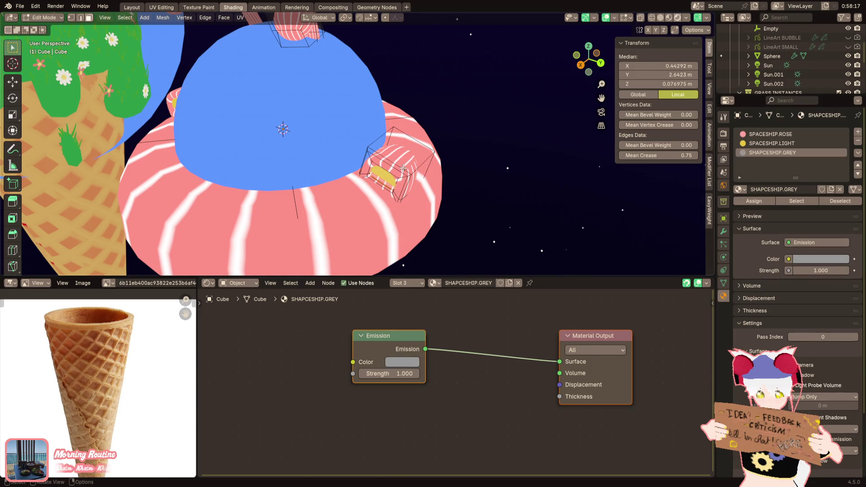
{"action": "key", "text": "a"}
{"action": "left_click", "coordinate": [772, 153]}
{"action": "left_click", "coordinate": [750, 201]}
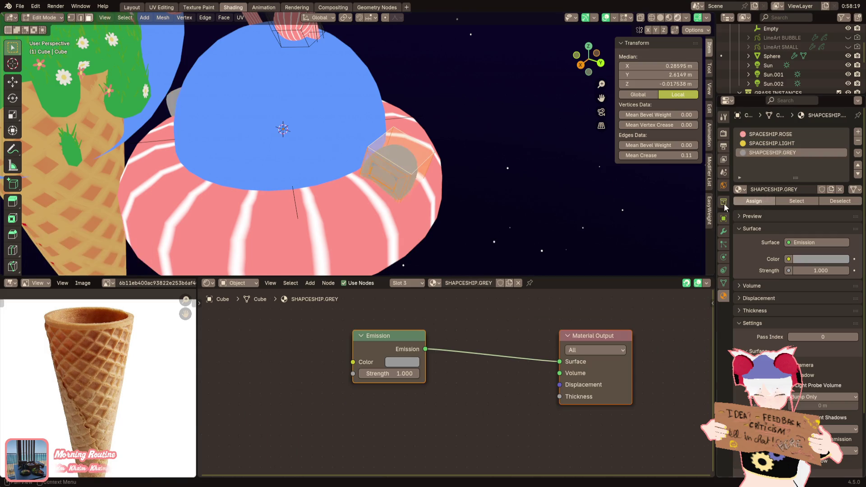
Step: Assign SPACESHIP.LIGHT to the foot pad face so it stays yellow, then exit Edit Mode
{"action": "left_click", "coordinate": [384, 177]}
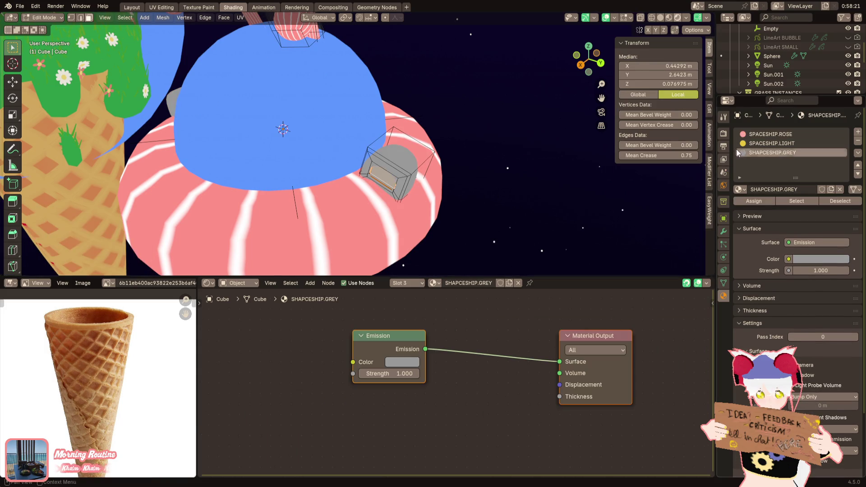
{"action": "left_click", "coordinate": [773, 143]}
{"action": "left_click", "coordinate": [754, 201]}
{"action": "key", "text": "Tab"}
{"action": "mouse_move", "coordinate": [483, 196]}
{"action": "middle_mouse_down", "text": "shift"}
{"action": "mouse_move", "coordinate": [437, 179]}
{"action": "mouse_move", "coordinate": [444, 190]}
{"action": "middle_mouse_up", "text": "shift"}
Step: Set the saucer's Color Ramp to Constant interpolation and move the white stop to 0.832
{"action": "left_click", "coordinate": [342, 247]}
{"action": "middle_click_drag", "start_coordinate": [342, 247], "coordinate": [354, 211], "text": "shift"}
{"action": "left_click", "coordinate": [594, 365]}
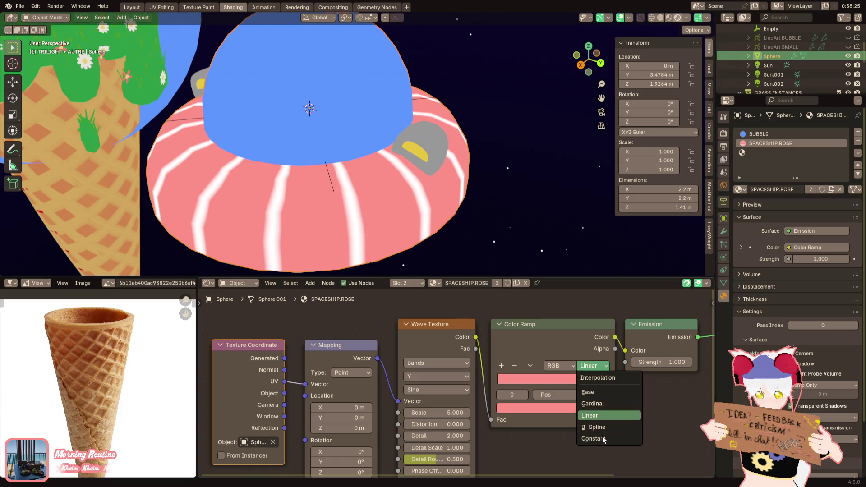
{"action": "left_click", "coordinate": [604, 439]}
{"action": "left_click_drag", "start_coordinate": [609, 385], "coordinate": [590, 383]}
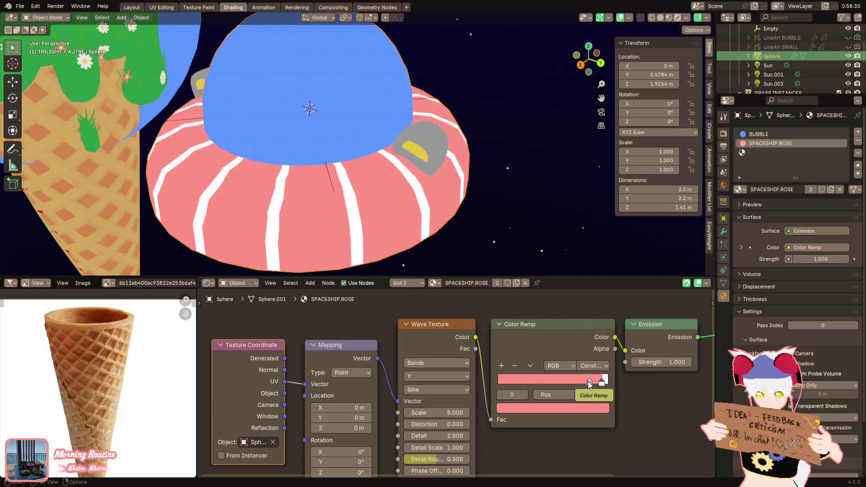
Step: Briefly try wavy stripes, then inspect the spaceship from the side and underneath
{"action": "mouse_move", "coordinate": [456, 424]}
{"action": "left_mouse_down"}
{"action": "mouse_move", "coordinate": [483, 424]}
{"action": "mouse_move", "coordinate": [456, 423]}
{"action": "left_mouse_up"}
{"action": "scroll", "coordinate": [394, 212], "scroll_direction": "down", "scroll_amount": 4}
{"action": "middle_click_drag", "start_coordinate": [394, 212], "coordinate": [347, 123]}
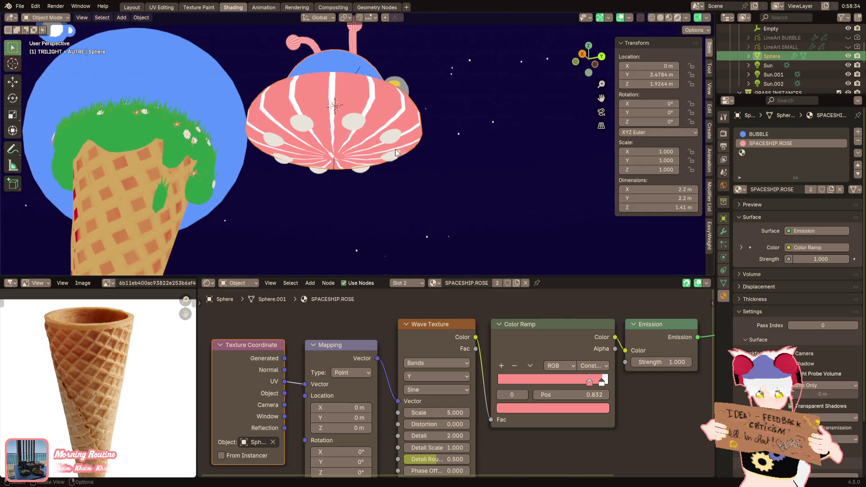
{"action": "left_click", "coordinate": [347, 123]}
{"action": "scroll", "coordinate": [366, 156], "scroll_direction": "up", "scroll_amount": 3}
{"action": "mouse_move", "coordinate": [514, 226]}
{"action": "middle_mouse_down"}
{"action": "mouse_move", "coordinate": [530, 153]}
{"action": "mouse_move", "coordinate": [534, 199]}
{"action": "mouse_move", "coordinate": [444, 202]}
{"action": "middle_mouse_up"}
{"action": "left_click", "coordinate": [348, 134]}
{"action": "middle_click_drag", "start_coordinate": [349, 134], "coordinate": [347, 153]}
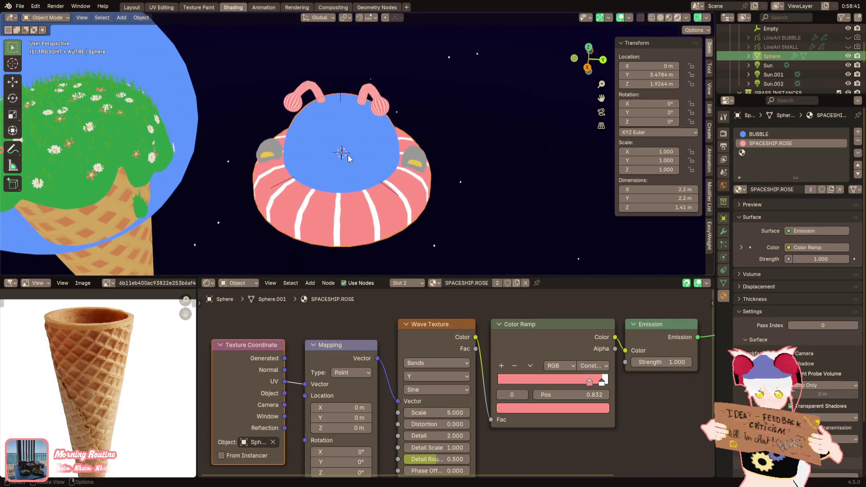
Step: Rename the dome's BUBBLE.001 material to SPACESHIP.BUBBLE
{"action": "left_click", "coordinate": [765, 135]}
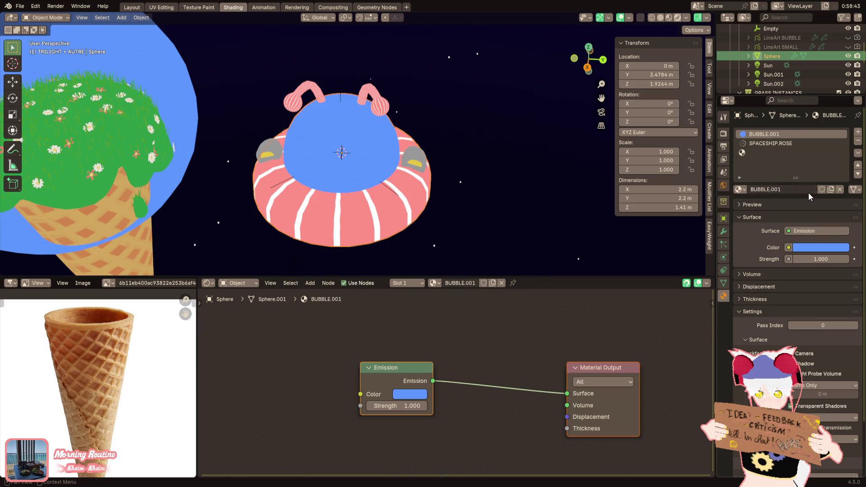
{"action": "double_click", "coordinate": [777, 136]}
{"action": "type", "text": "SPACESHIP.BU"}
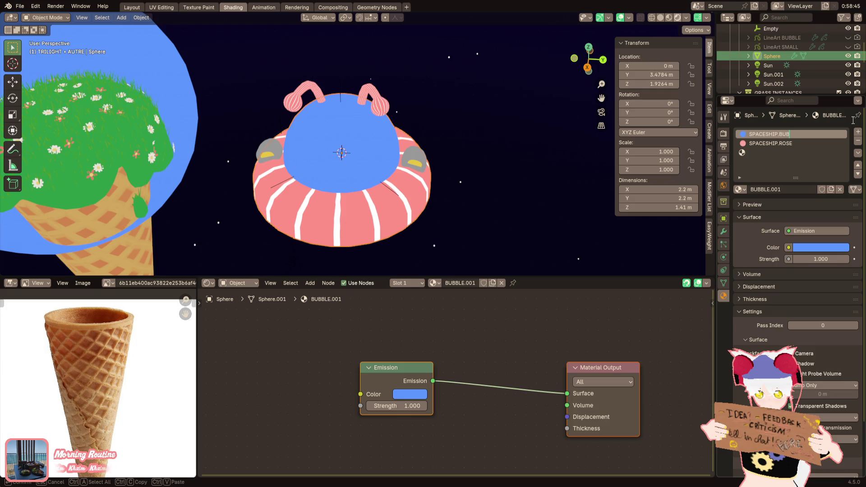
{"action": "type", "text": "BLE"}
{"action": "key", "text": "Return"}
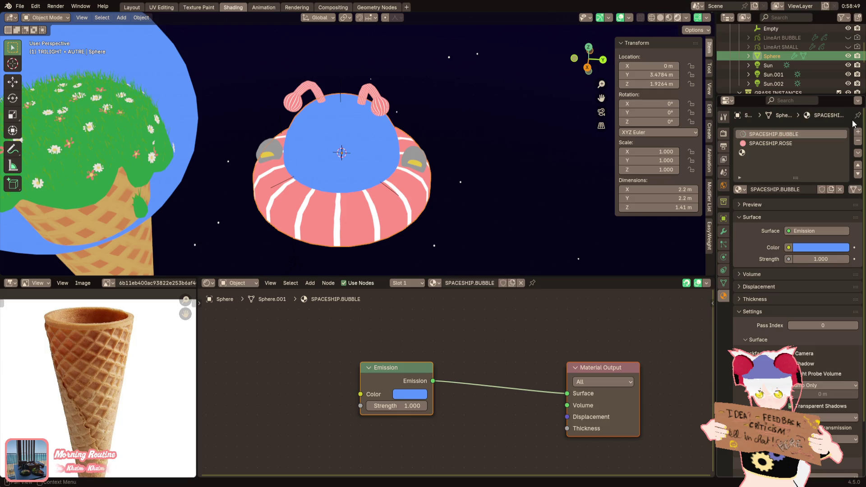
Step: Lighten the dome's blue emission colour to #77B8FF
{"action": "left_click", "coordinate": [816, 248]}
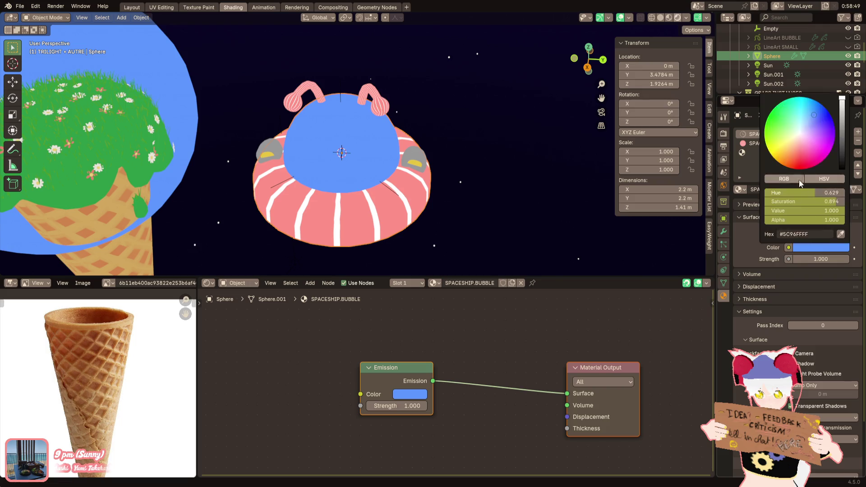
{"action": "left_click_drag", "start_coordinate": [813, 120], "coordinate": [809, 117]}
{"action": "mouse_move", "coordinate": [507, 135]}
{"action": "middle_mouse_down"}
{"action": "mouse_move", "coordinate": [481, 161]}
{"action": "mouse_move", "coordinate": [481, 117]}
{"action": "middle_mouse_up"}
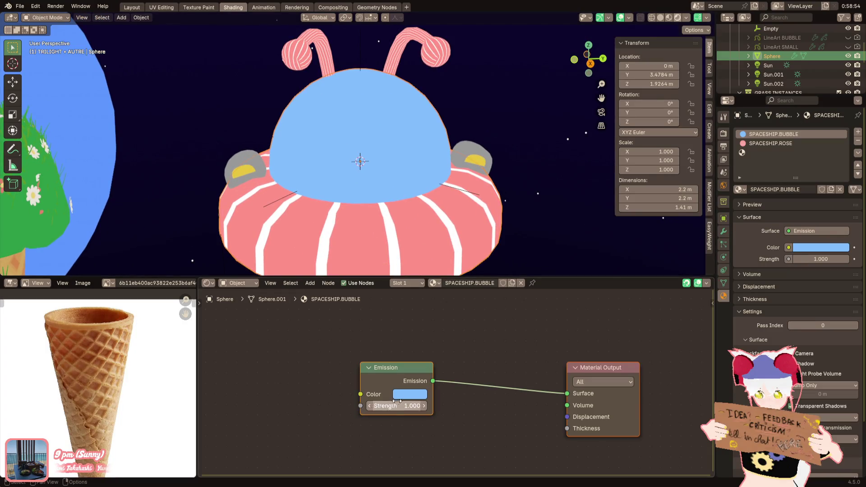
{"action": "middle_click_drag", "start_coordinate": [443, 350], "coordinate": [456, 332]}
{"action": "left_click", "coordinate": [396, 326]}
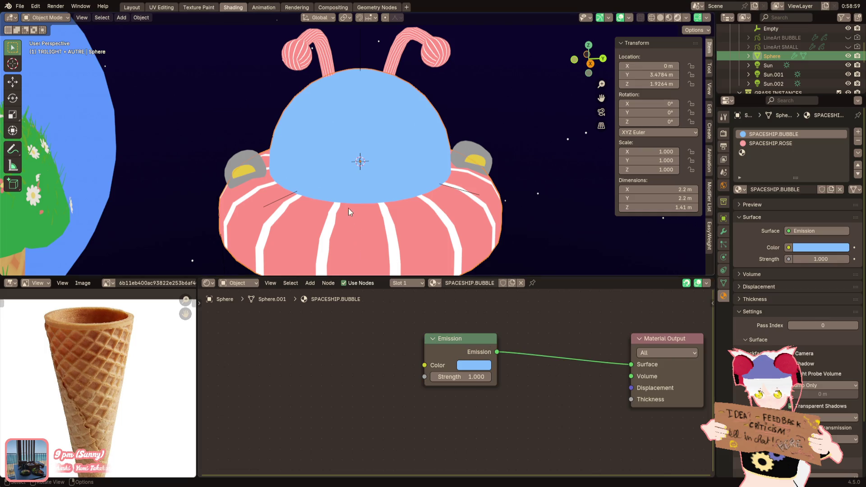
{"action": "middle_click_drag", "start_coordinate": [349, 208], "coordinate": [340, 204]}
Step: Bring up the SPACESHIP.ROSE material's node setup
{"action": "key", "text": "Tab"}
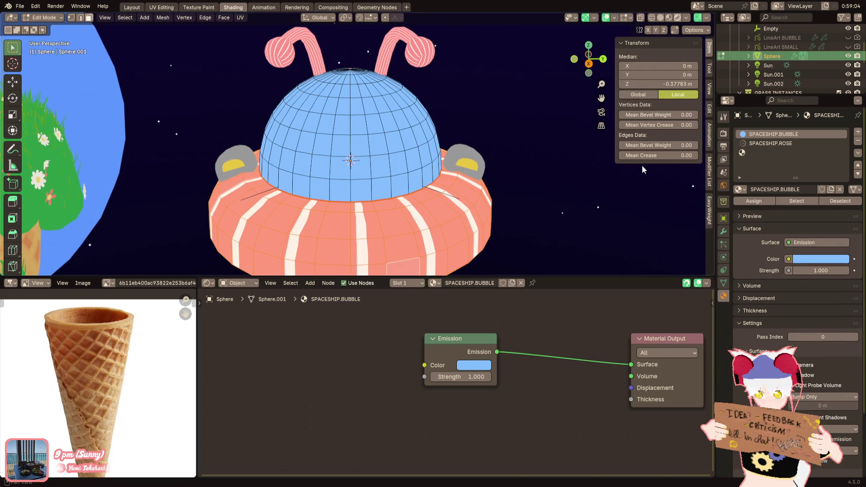
{"action": "key", "text": "Tab"}
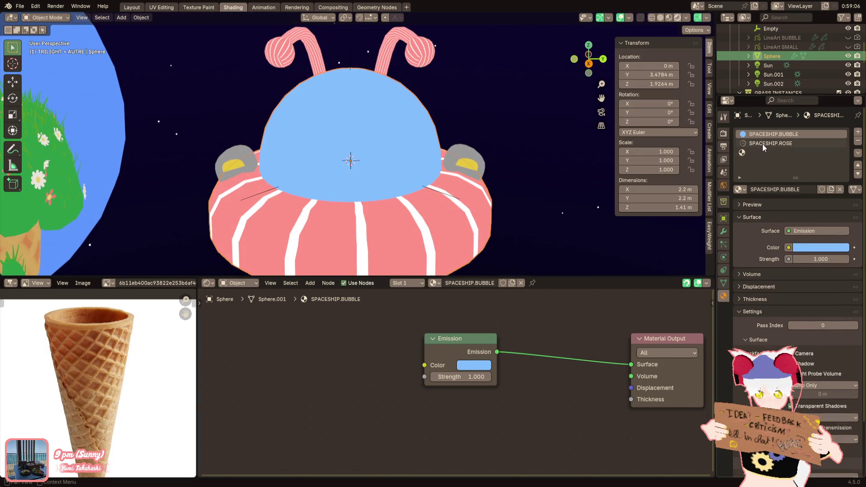
{"action": "left_click", "coordinate": [764, 146]}
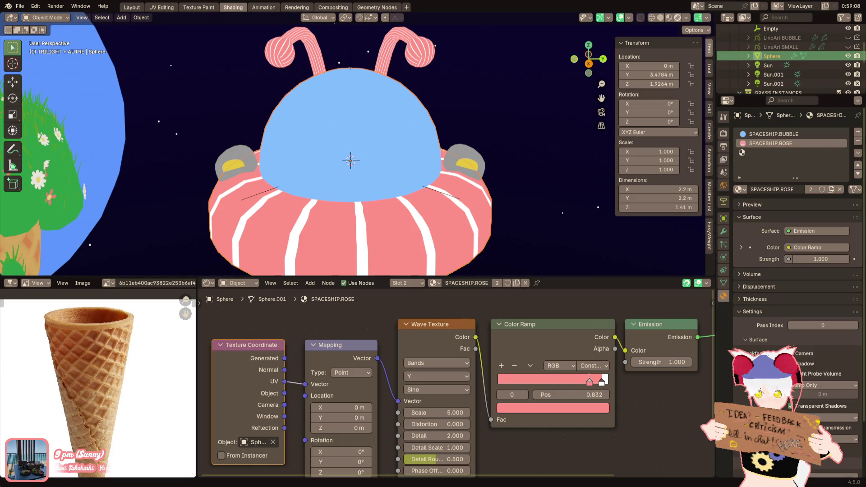
Step: Add a new material slot on the UFO holding the existing WHITE BUBBLEZ material
{"action": "left_click", "coordinate": [859, 132]}
{"action": "left_click", "coordinate": [741, 189]}
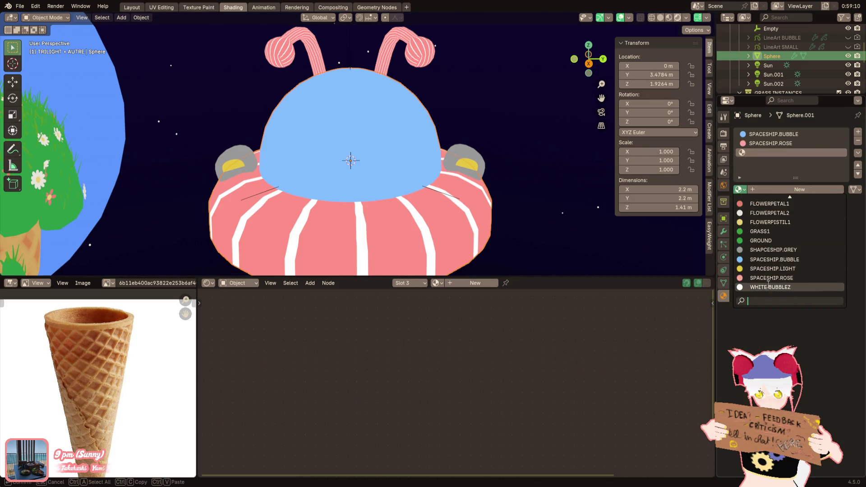
{"action": "left_click", "coordinate": [767, 287]}
Step: Assign WHITE BUBBLEZ to three separate strips of faces on the dome
{"action": "middle_click_drag", "start_coordinate": [384, 172], "coordinate": [411, 213]}
{"action": "key", "text": "Tab"}
{"action": "left_click", "coordinate": [356, 137]}
{"action": "left_click", "coordinate": [754, 200]}
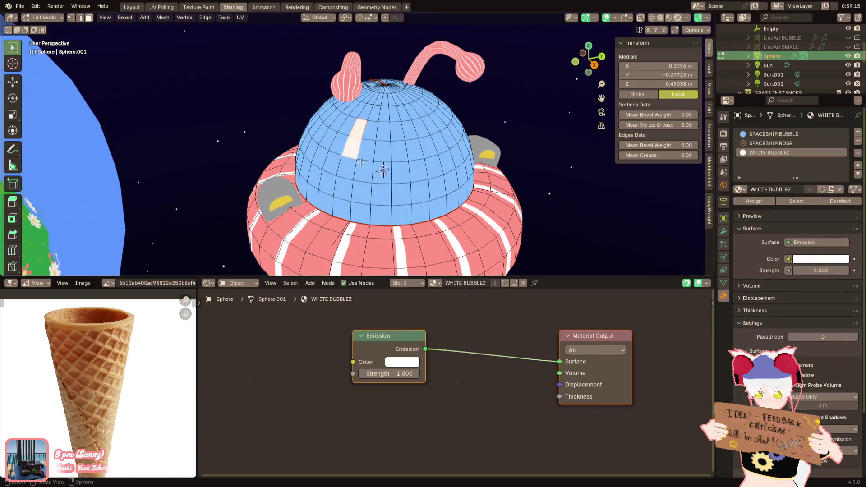
{"action": "left_click", "coordinate": [383, 116]}
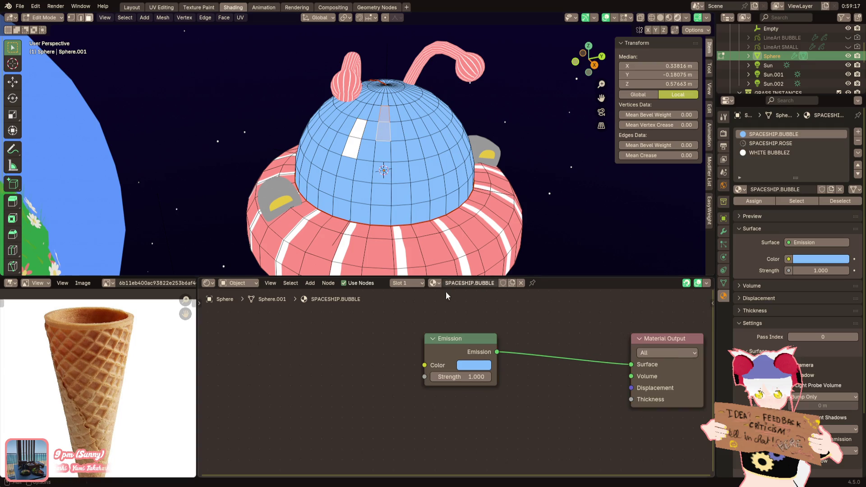
{"action": "left_click", "coordinate": [770, 152]}
{"action": "left_click", "coordinate": [747, 201]}
{"action": "middle_click_drag", "start_coordinate": [479, 195], "coordinate": [451, 197]}
{"action": "left_click", "coordinate": [286, 115]}
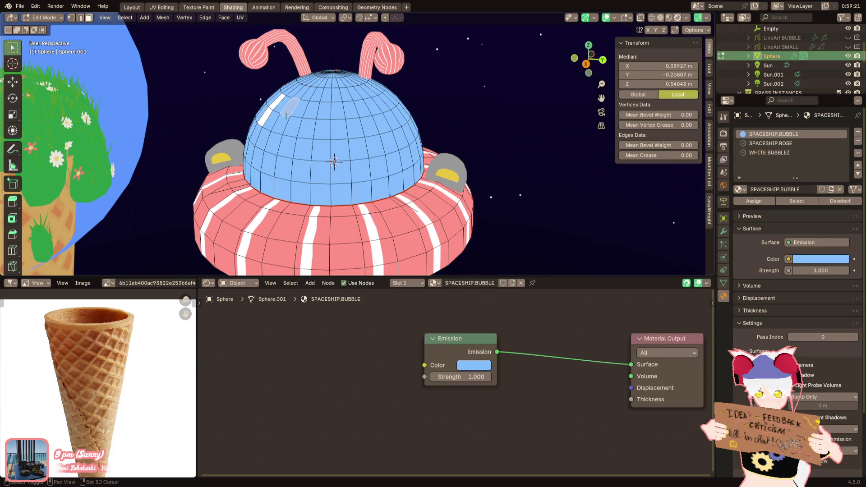
{"action": "left_click", "coordinate": [781, 155]}
{"action": "left_click", "coordinate": [754, 201]}
Step: Check the streaks, then assign WHITE BUBBLEZ to another small group of dome faces
{"action": "key", "text": "Tab"}
{"action": "scroll", "coordinate": [470, 214], "scroll_direction": "down", "scroll_amount": 3}
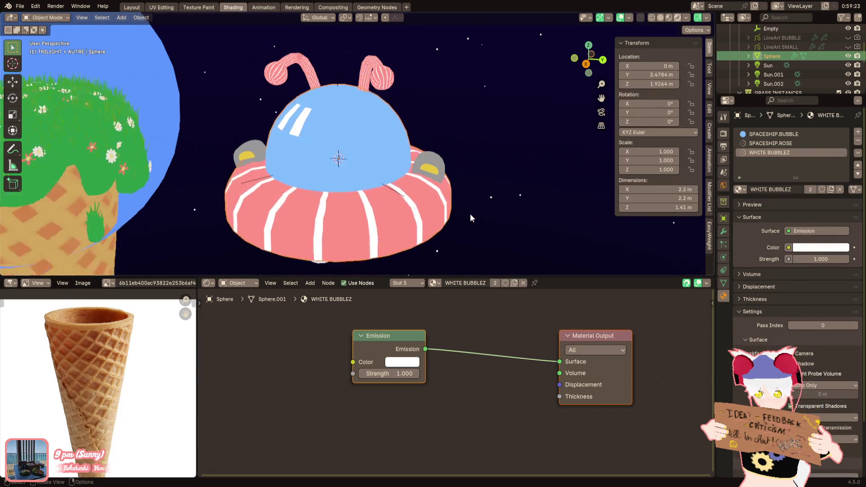
{"action": "mouse_move", "coordinate": [469, 212]}
{"action": "middle_mouse_down"}
{"action": "mouse_move", "coordinate": [535, 213]}
{"action": "mouse_move", "coordinate": [472, 218]}
{"action": "middle_mouse_up"}
{"action": "key", "text": "Tab"}
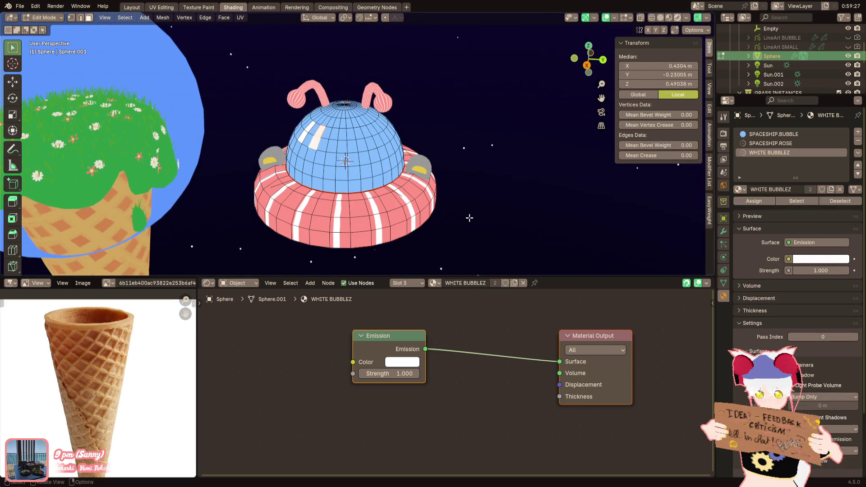
{"action": "key", "text": "Tab"}
{"action": "scroll", "coordinate": [469, 218], "scroll_direction": "up", "scroll_amount": 2}
{"action": "key", "text": "Tab"}
{"action": "middle_click_drag", "start_coordinate": [470, 217], "coordinate": [366, 215]}
{"action": "left_click_drag", "start_coordinate": [307, 135], "coordinate": [324, 167]}
{"action": "left_click_drag", "start_coordinate": [321, 126], "coordinate": [343, 153], "text": "shift"}
{"action": "left_click", "coordinate": [754, 201]}
Step: View the white-streaked dome from the front of the spaceship
{"action": "key", "text": "Tab"}
{"action": "scroll", "coordinate": [483, 229], "scroll_direction": "down", "scroll_amount": 3}
{"action": "mouse_move", "coordinate": [482, 229]}
{"action": "middle_mouse_down"}
{"action": "mouse_move", "coordinate": [550, 191]}
{"action": "mouse_move", "coordinate": [422, 196]}
{"action": "mouse_move", "coordinate": [539, 193]}
{"action": "middle_mouse_up"}
{"action": "key", "text": "Tab"}
{"action": "key", "text": "Tab"}
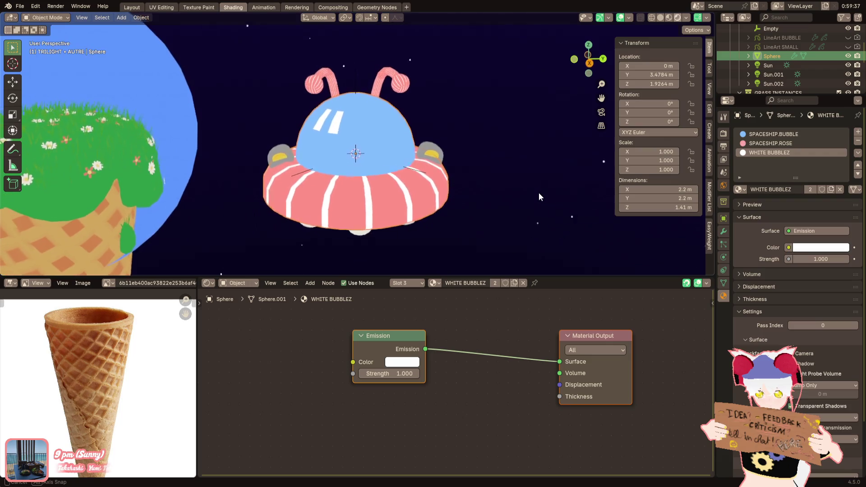
{"action": "key", "text": "Tab"}
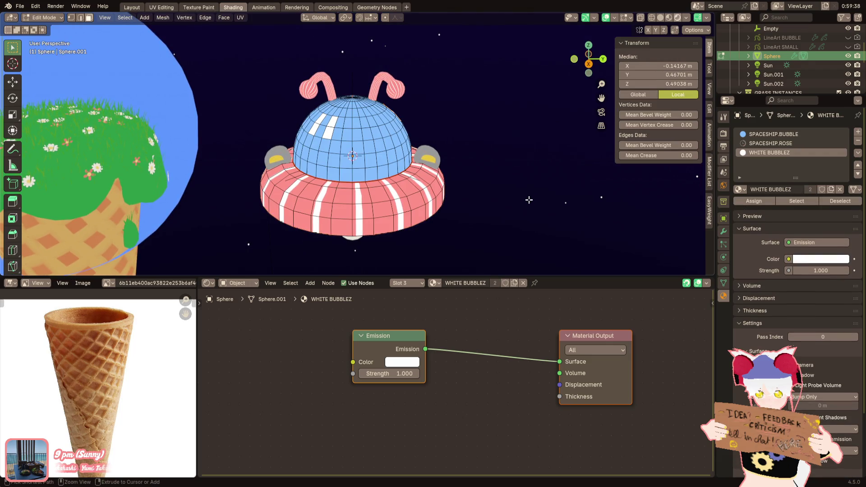
{"action": "scroll", "coordinate": [479, 199], "scroll_direction": "up", "scroll_amount": 3}
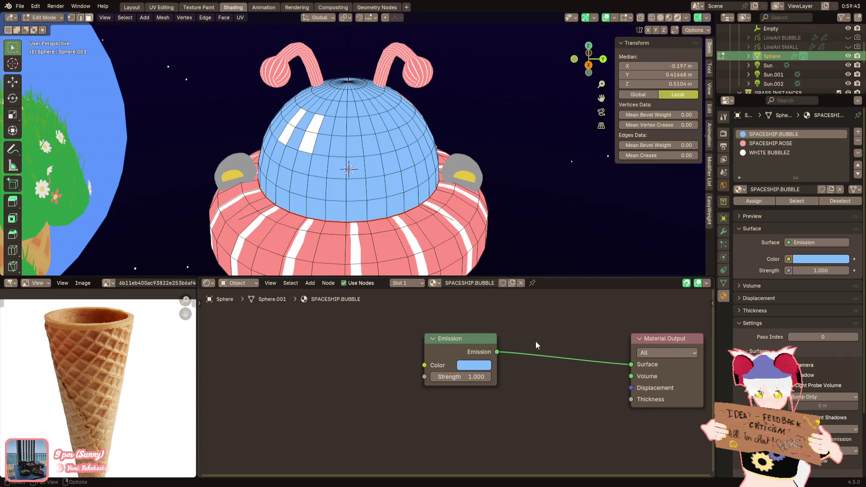
Step: Add a Mix Color node to the left of the dome's Emission node
{"action": "scroll", "coordinate": [456, 345], "scroll_direction": "up", "scroll_amount": 1}
{"action": "middle_click_drag", "start_coordinate": [441, 343], "coordinate": [454, 353]}
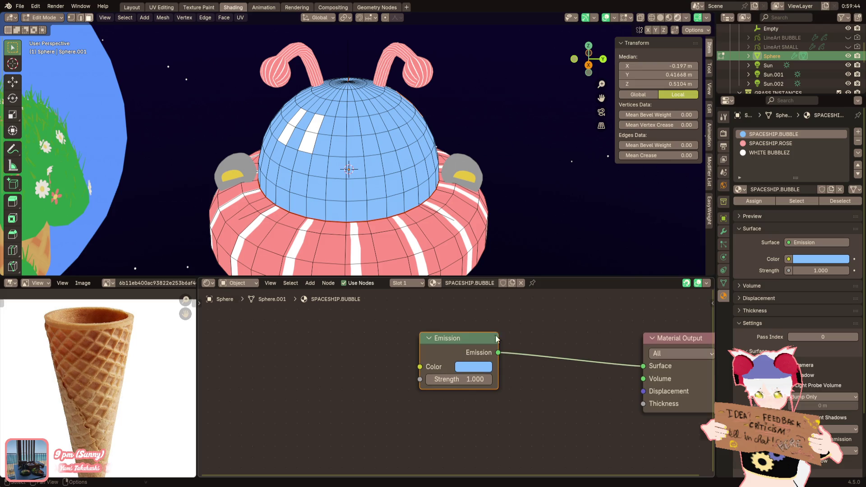
{"action": "key", "text": "F3"}
{"action": "type", "text": "mix co"}
{"action": "key", "text": "Return"}
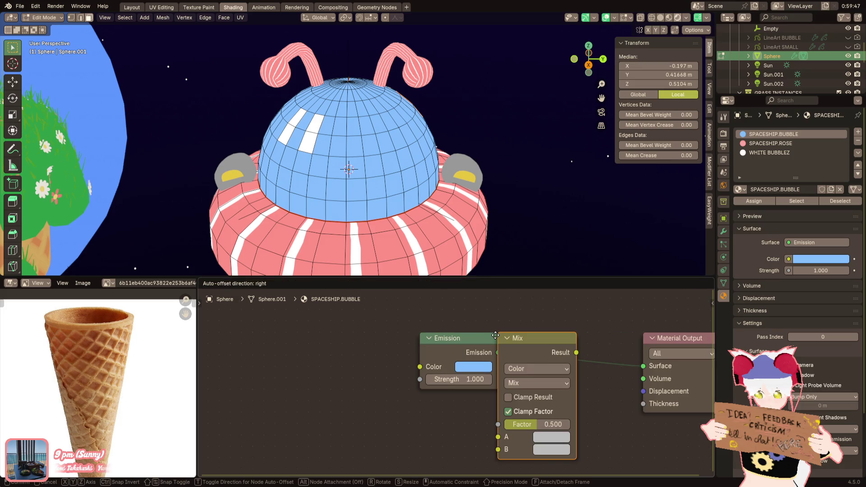
{"action": "left_click", "coordinate": [290, 363]}
Step: Link Mix Result to Emission Color, with A the dome blue and B white
{"action": "mouse_move", "coordinate": [367, 388]}
{"action": "left_mouse_down"}
{"action": "mouse_move", "coordinate": [420, 367]}
{"action": "mouse_move", "coordinate": [449, 372]}
{"action": "left_mouse_up"}
{"action": "left_click", "coordinate": [472, 367]}
{"action": "left_click_drag", "start_coordinate": [364, 387], "coordinate": [420, 367]}
{"action": "middle_click_drag", "start_coordinate": [420, 366], "coordinate": [432, 339]}
{"action": "left_click", "coordinate": [352, 442]}
{"action": "key", "text": "ctrl+v"}
{"action": "left_click", "coordinate": [353, 455]}
{"action": "left_click_drag", "start_coordinate": [435, 343], "coordinate": [434, 267]}
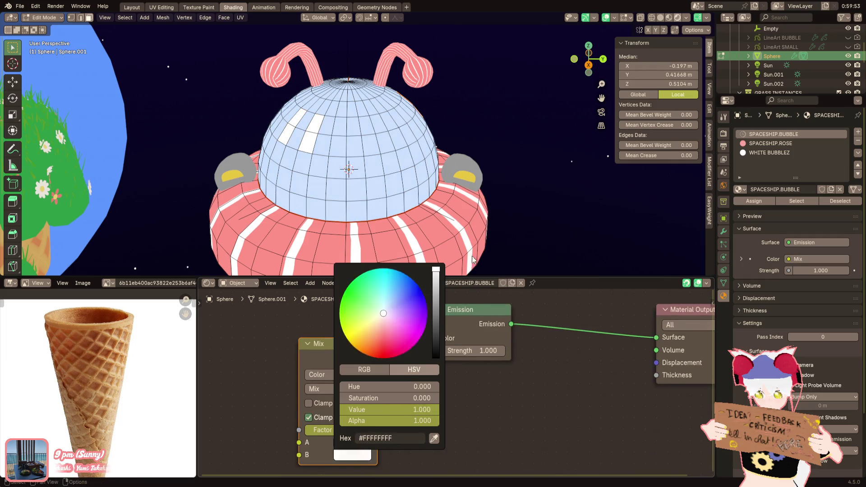
Step: Add a Fresnel node driving the Mix node's Factor
{"action": "middle_click_drag", "start_coordinate": [396, 430], "coordinate": [480, 420]}
{"action": "key", "text": "shift+a"}
{"action": "type", "text": "fresnel"}
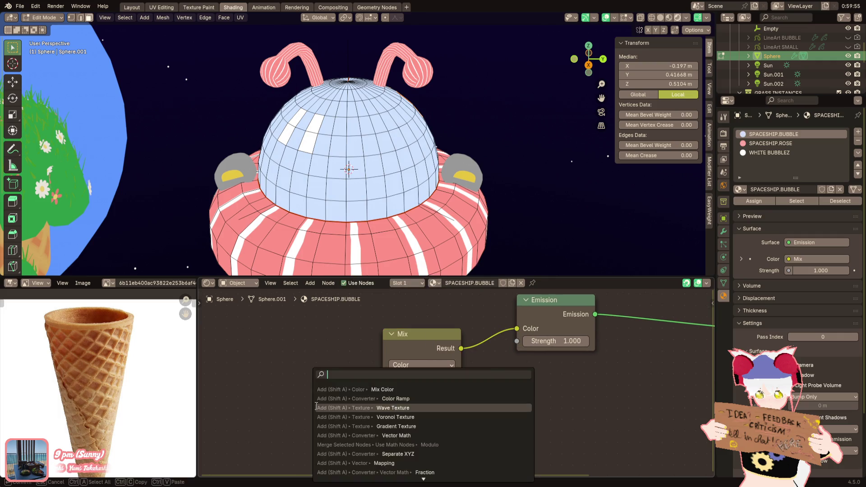
{"action": "key", "text": "Return"}
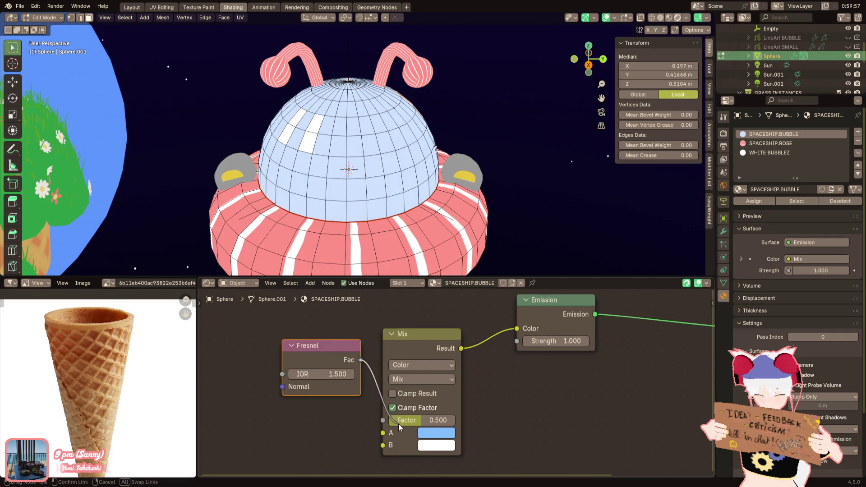
{"action": "left_click_drag", "start_coordinate": [399, 427], "coordinate": [393, 423]}
Step: Reassign the white streak faces on the dome back to SPACESHIP.BUBBLE
{"action": "left_click", "coordinate": [354, 168]}
{"action": "left_click", "coordinate": [312, 146]}
{"action": "left_click", "coordinate": [305, 135]}
{"action": "left_click", "coordinate": [296, 124]}
{"action": "left_click", "coordinate": [313, 135]}
{"action": "left_click", "coordinate": [791, 134]}
{"action": "left_click", "coordinate": [755, 201]}
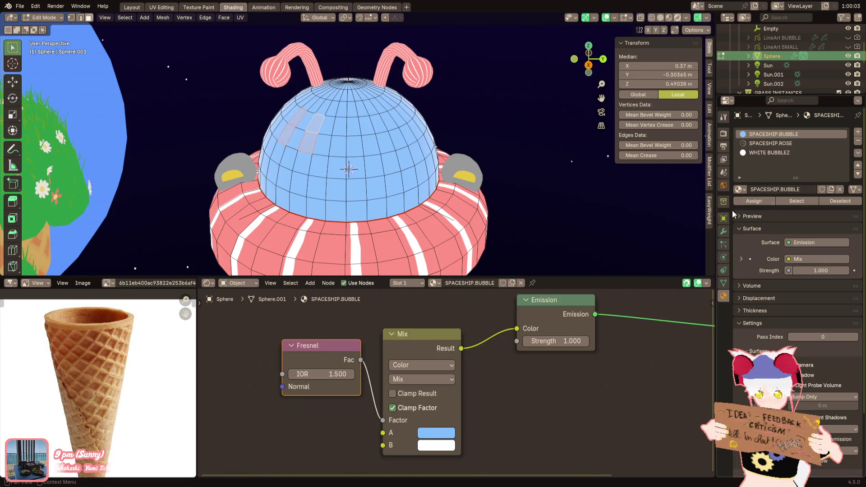
{"action": "key", "text": "Tab"}
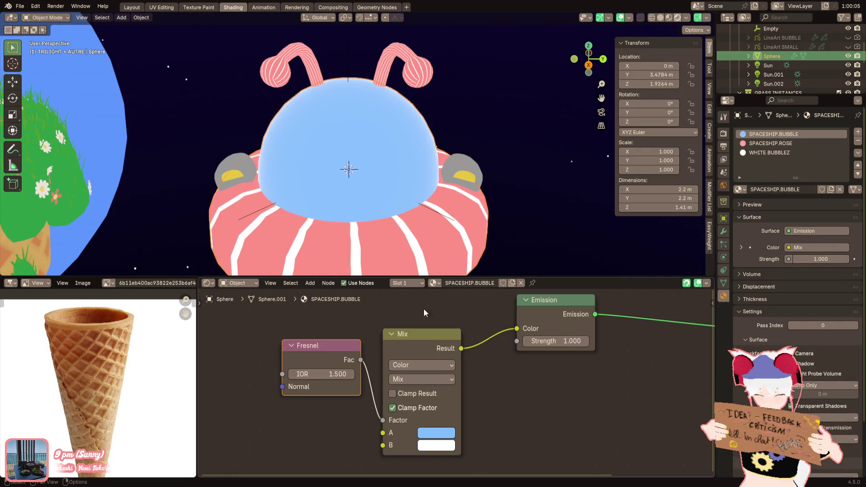
{"action": "scroll", "coordinate": [471, 392], "scroll_direction": "right", "scroll_amount": 2}
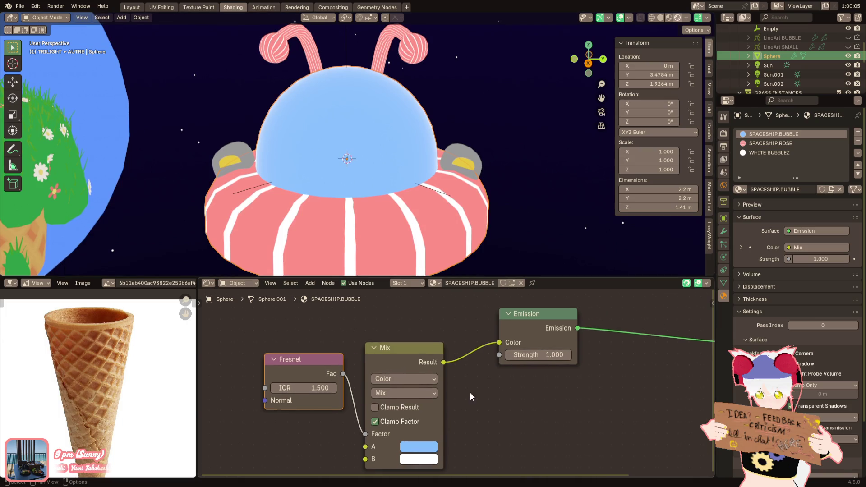
Step: Insert a Constant Color Ramp between Fresnel and Mix, with the white stop far left
{"action": "key", "text": "F3"}
{"action": "type", "text": "color"}
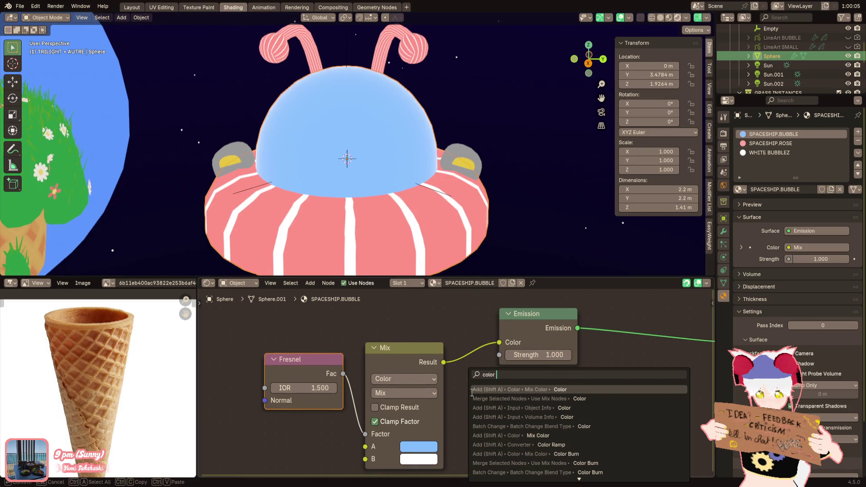
{"action": "type", "text": " ramp"}
{"action": "key", "text": "Return"}
{"action": "left_click", "coordinate": [350, 351]}
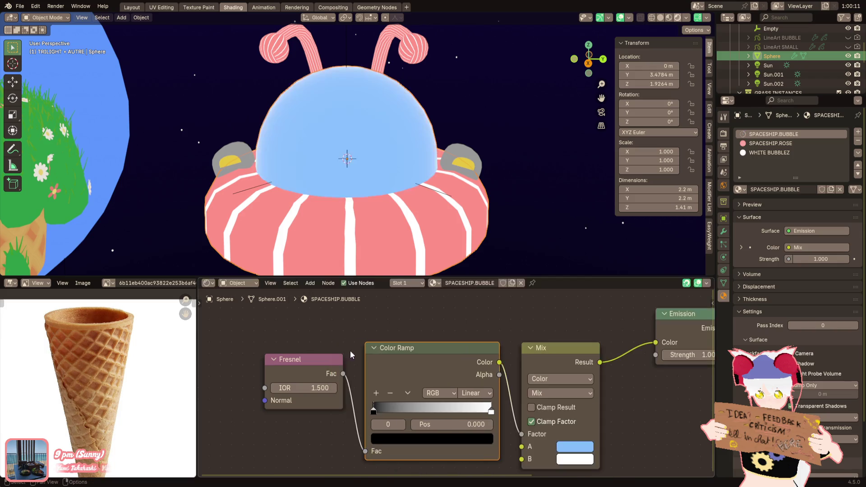
{"action": "scroll", "coordinate": [350, 350], "scroll_direction": "right", "scroll_amount": 2}
{"action": "mouse_move", "coordinate": [469, 399]}
{"action": "left_mouse_down"}
{"action": "mouse_move", "coordinate": [366, 405]}
{"action": "mouse_move", "coordinate": [374, 404]}
{"action": "left_mouse_up"}
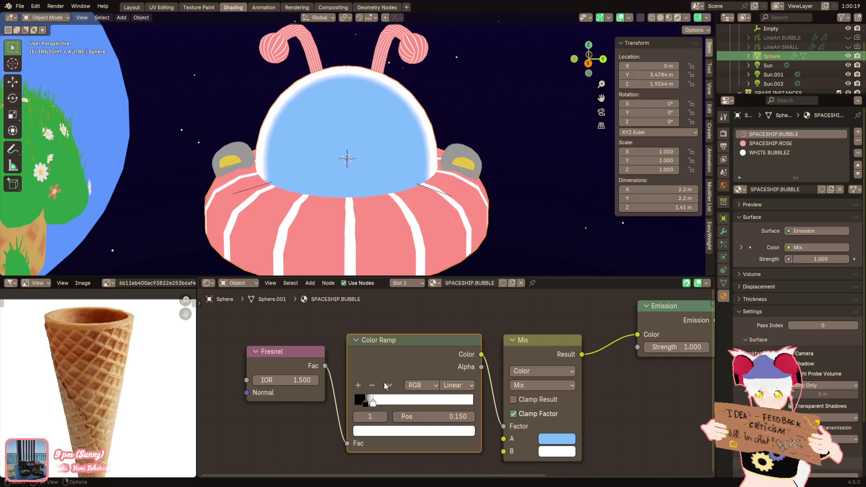
{"action": "scroll", "coordinate": [445, 271], "scroll_direction": "down", "scroll_amount": 4}
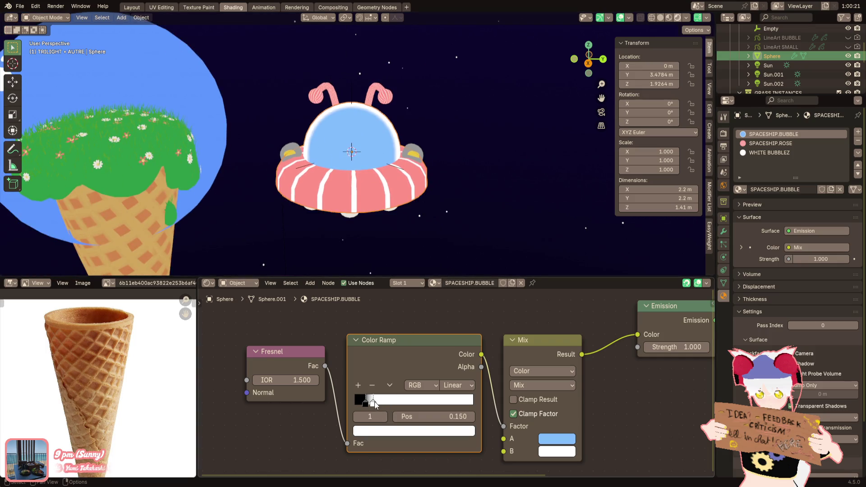
{"action": "left_click", "coordinate": [453, 385]}
{"action": "left_click", "coordinate": [460, 463]}
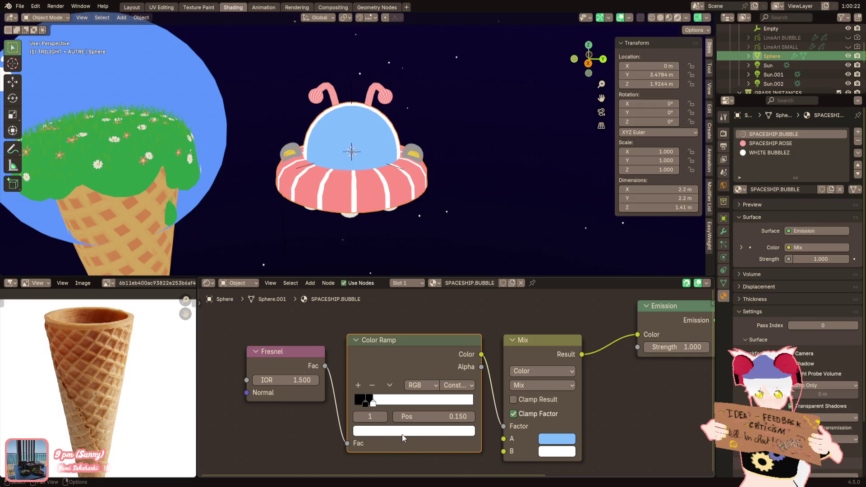
Step: Make the Mix node's A colour a paler blue
{"action": "middle_click_drag", "start_coordinate": [480, 445], "coordinate": [438, 436]}
{"action": "left_click", "coordinate": [516, 430]}
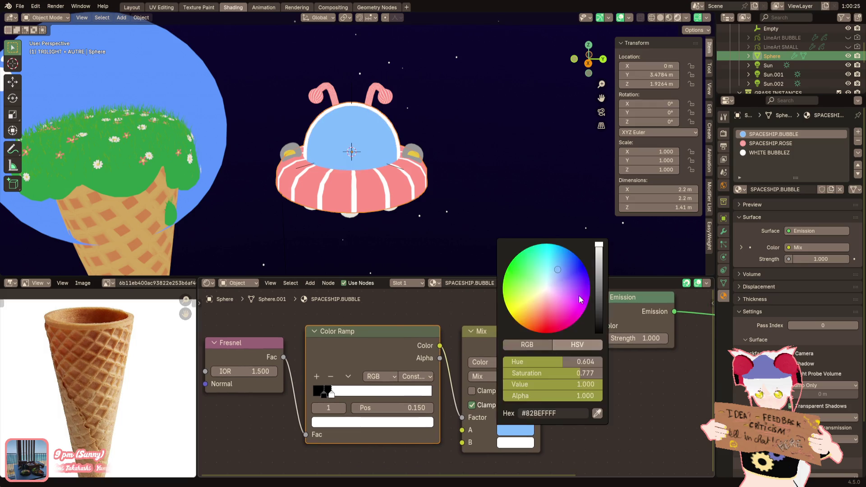
{"action": "left_click_drag", "start_coordinate": [563, 283], "coordinate": [556, 273]}
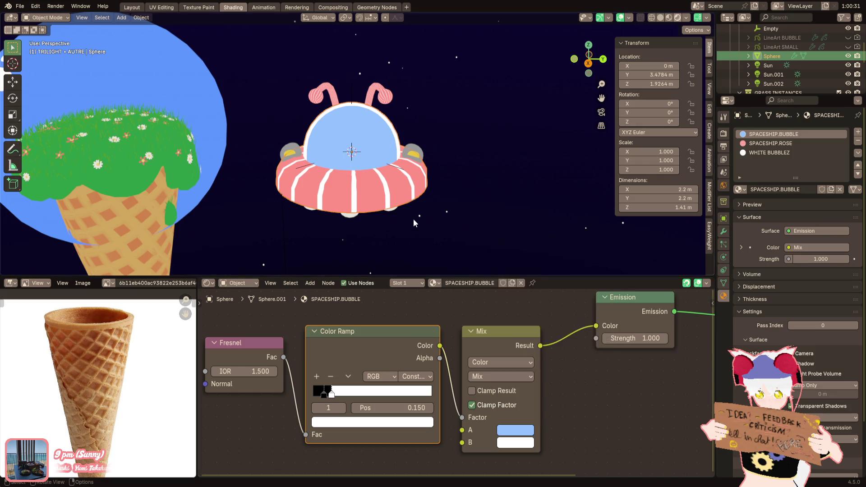
Step: Flip the Color Ramp and slide the black stop to about 0.04
{"action": "scroll", "coordinate": [335, 400], "scroll_direction": "up", "scroll_amount": 1}
{"action": "scroll", "coordinate": [335, 399], "scroll_direction": "up", "scroll_amount": 1}
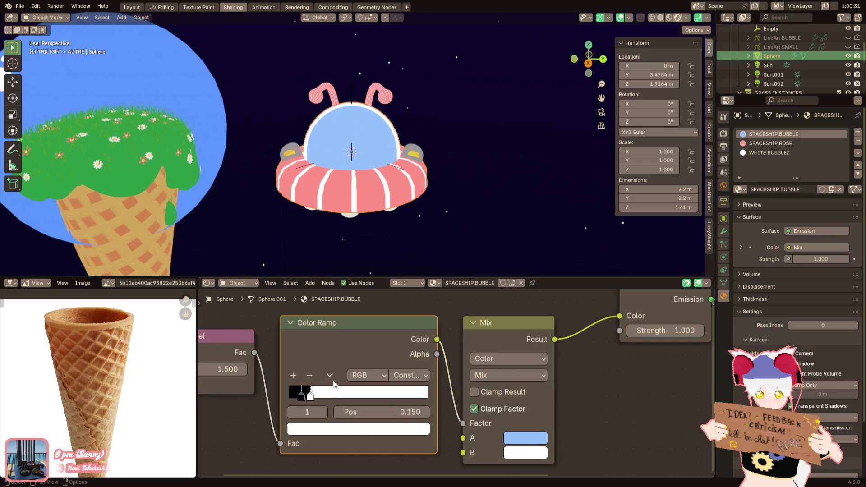
{"action": "left_click", "coordinate": [333, 379]}
{"action": "left_click", "coordinate": [345, 394]}
{"action": "left_click_drag", "start_coordinate": [415, 396], "coordinate": [288, 398]}
{"action": "middle_click_drag", "start_coordinate": [289, 398], "coordinate": [359, 391]}
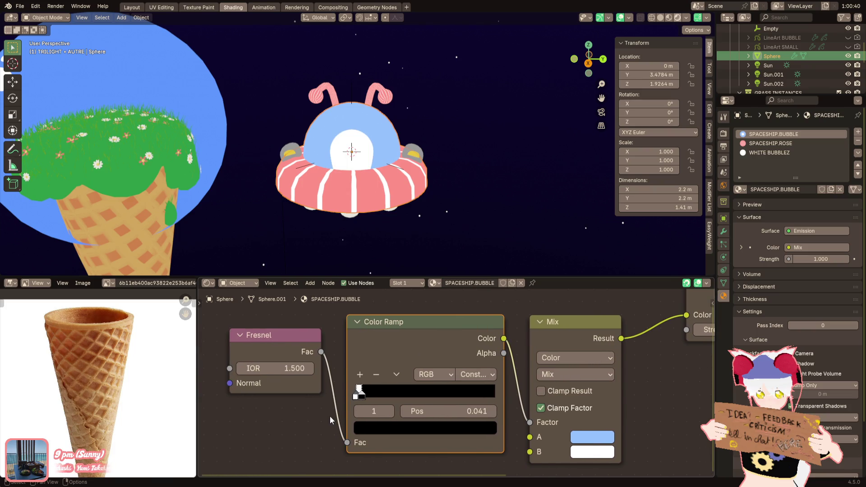
{"action": "key", "text": "F3"}
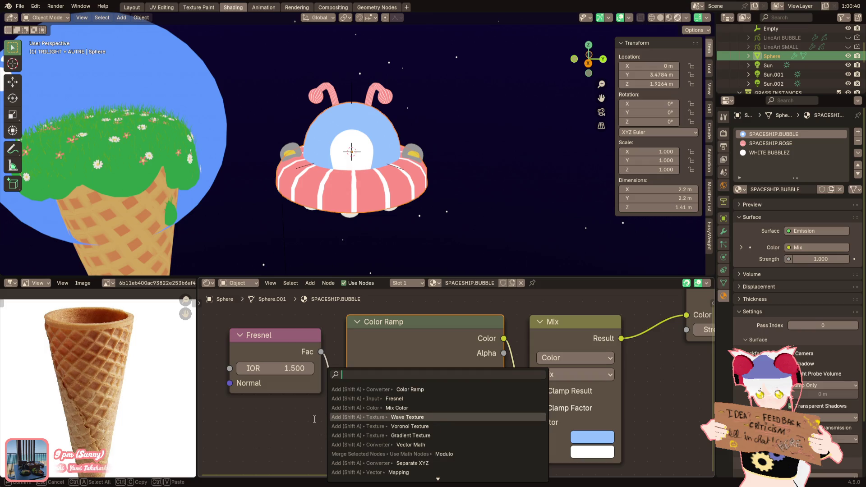
Step: Delete the stray Image Texture node that was linked into Fresnel Normal
{"action": "key", "text": "Escape"}
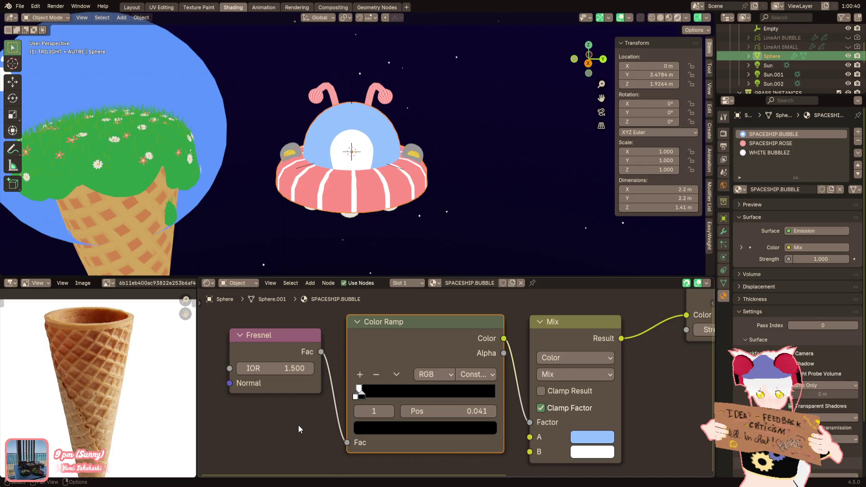
{"action": "middle_click_drag", "start_coordinate": [235, 371], "coordinate": [362, 347]}
{"action": "left_click_drag", "start_coordinate": [331, 355], "coordinate": [357, 360]}
{"action": "middle_click_drag", "start_coordinate": [362, 380], "coordinate": [479, 369]}
{"action": "scroll", "coordinate": [479, 369], "scroll_direction": "up", "scroll_amount": 1}
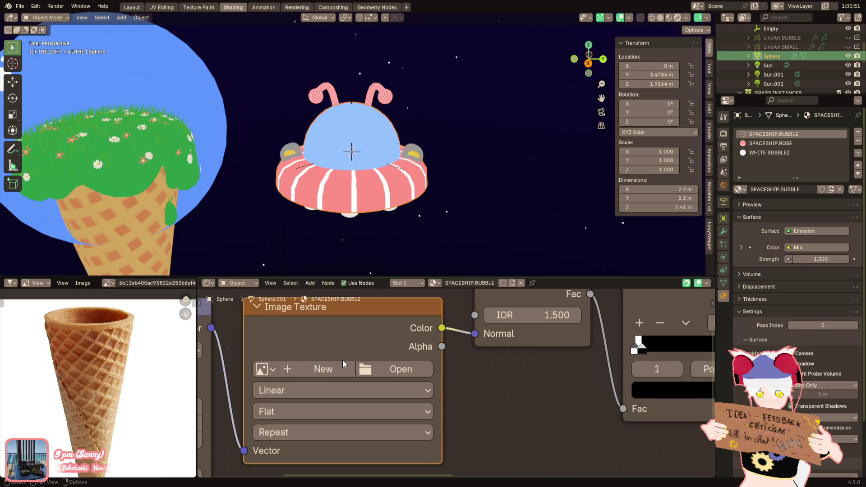
{"action": "key", "text": "x"}
Step: Feed Generated texture coordinates through the Mapping node into the Fresnel Normal
{"action": "left_click_drag", "start_coordinate": [476, 356], "coordinate": [475, 335]}
{"action": "middle_click_drag", "start_coordinate": [380, 385], "coordinate": [497, 364]}
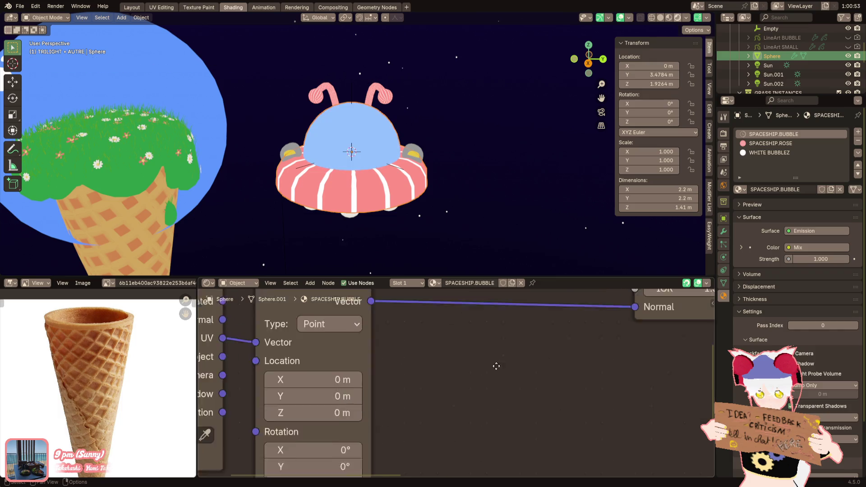
{"action": "scroll", "coordinate": [392, 383], "scroll_direction": "down", "scroll_amount": 2}
{"action": "left_click_drag", "start_coordinate": [348, 348], "coordinate": [364, 370]}
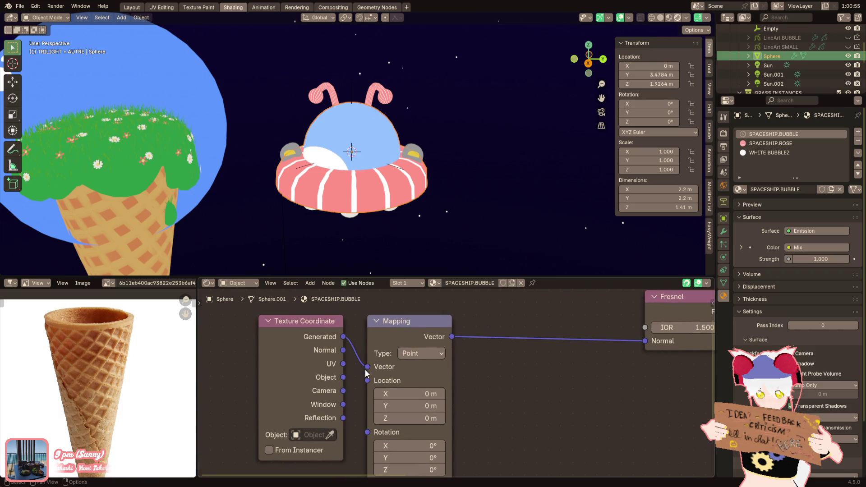
Step: Check the dome's new shading and raise the Fresnel IOR to 1.600
{"action": "mouse_move", "coordinate": [460, 253]}
{"action": "middle_mouse_down"}
{"action": "mouse_move", "coordinate": [451, 226]}
{"action": "mouse_move", "coordinate": [411, 235]}
{"action": "mouse_move", "coordinate": [440, 250]}
{"action": "mouse_move", "coordinate": [443, 221]}
{"action": "middle_mouse_up"}
{"action": "scroll", "coordinate": [465, 420], "scroll_direction": "down", "scroll_amount": 1}
{"action": "middle_click_drag", "start_coordinate": [465, 420], "coordinate": [403, 401]}
{"action": "left_click_drag", "start_coordinate": [609, 313], "coordinate": [623, 313]}
{"action": "mouse_move", "coordinate": [428, 180]}
{"action": "middle_mouse_down"}
{"action": "mouse_move", "coordinate": [396, 183]}
{"action": "mouse_move", "coordinate": [380, 239]}
{"action": "mouse_move", "coordinate": [483, 201]}
{"action": "mouse_move", "coordinate": [454, 205]}
{"action": "mouse_move", "coordinate": [451, 217]}
{"action": "middle_mouse_up"}
{"action": "left_click", "coordinate": [571, 312]}
{"action": "mouse_move", "coordinate": [510, 214]}
{"action": "middle_mouse_down"}
{"action": "mouse_move", "coordinate": [525, 200]}
{"action": "mouse_move", "coordinate": [538, 302]}
{"action": "middle_mouse_up"}
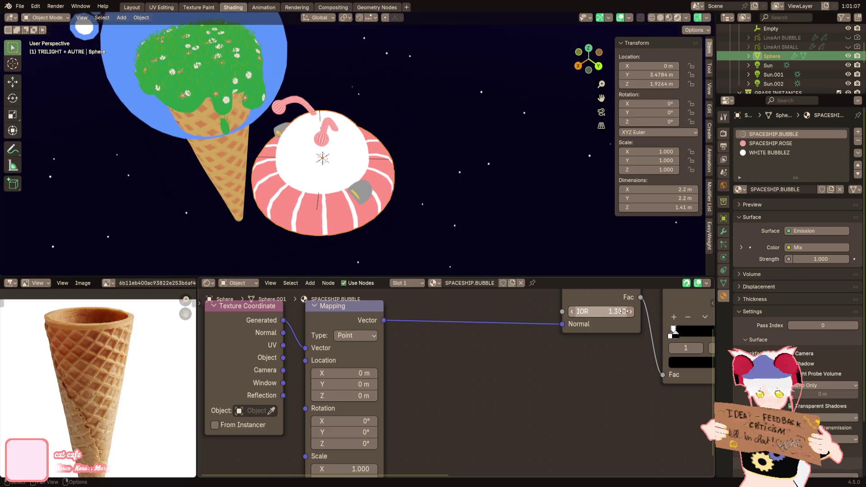
{"action": "mouse_move", "coordinate": [433, 203]}
{"action": "middle_mouse_down"}
{"action": "mouse_move", "coordinate": [397, 185]}
{"action": "mouse_move", "coordinate": [399, 253]}
{"action": "middle_mouse_up"}
{"action": "middle_click_drag", "start_coordinate": [421, 461], "coordinate": [412, 400]}
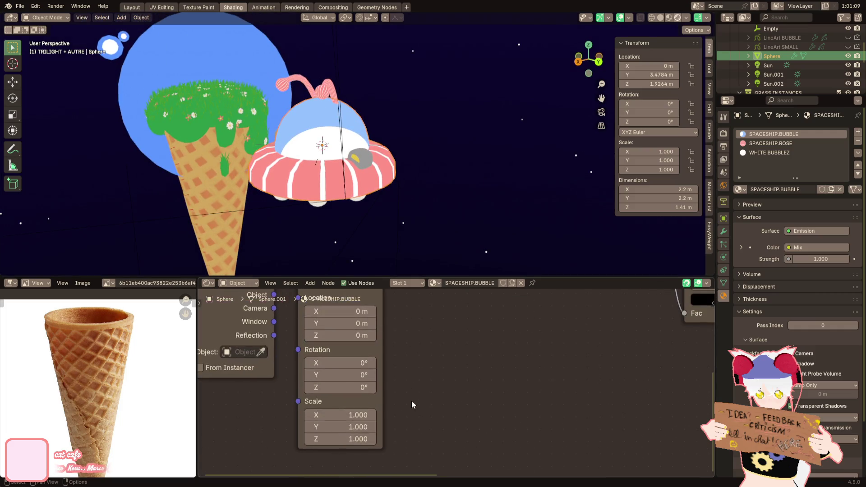
{"action": "left_click", "coordinate": [309, 427]}
{"action": "left_click", "coordinate": [309, 427]}
{"action": "left_click", "coordinate": [308, 427]}
{"action": "left_click", "coordinate": [374, 427]}
{"action": "left_click", "coordinate": [374, 427]}
{"action": "left_click", "coordinate": [374, 427]}
{"action": "double_click", "coordinate": [339, 415]}
{"action": "type", "text": "2"}
{"action": "key", "text": "Tab"}
{"action": "type", "text": "2"}
{"action": "key", "text": "Tab"}
{"action": "type", "text": "2"}
{"action": "key", "text": "Return"}
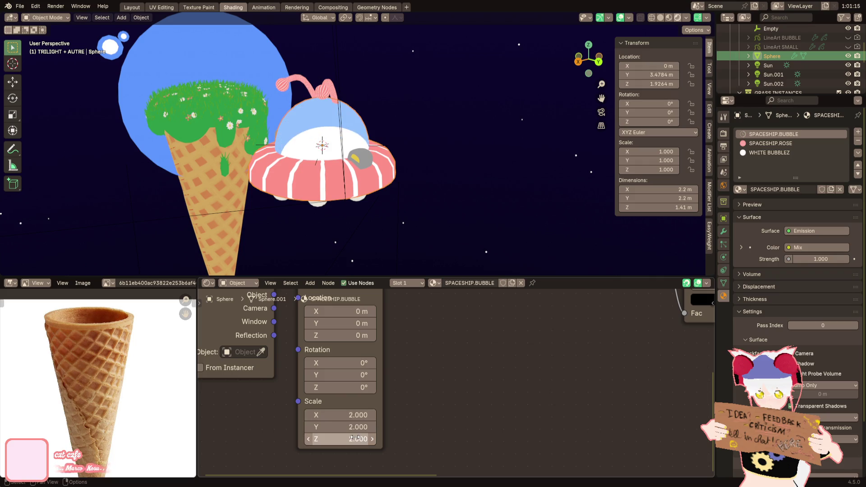
{"action": "double_click", "coordinate": [353, 416]}
{"action": "type", "text": "5"}
{"action": "key", "text": "Tab"}
{"action": "type", "text": "5"}
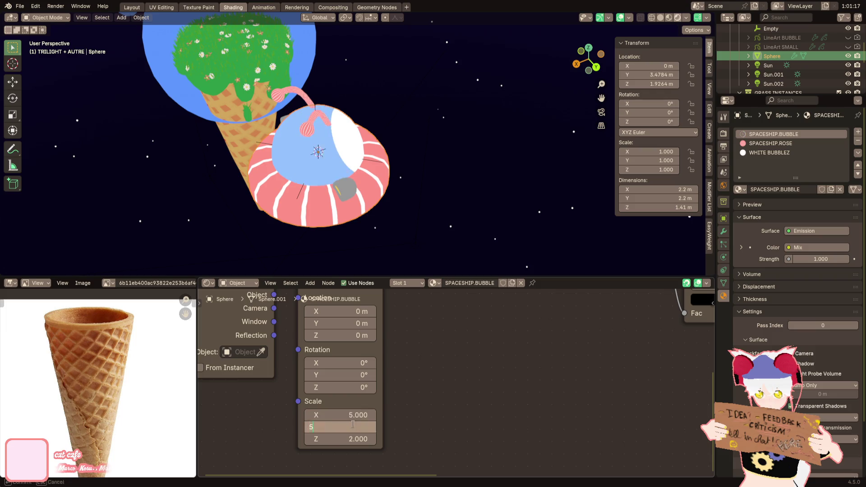
{"action": "key", "text": "Tab"}
{"action": "type", "text": "5"}
{"action": "key", "text": "Return"}
{"action": "mouse_move", "coordinate": [388, 212]}
{"action": "middle_mouse_down"}
{"action": "mouse_move", "coordinate": [448, 231]}
{"action": "mouse_move", "coordinate": [394, 215]}
{"action": "mouse_move", "coordinate": [433, 228]}
{"action": "mouse_move", "coordinate": [426, 241]}
{"action": "middle_mouse_up"}
{"action": "left_click", "coordinate": [343, 415]}
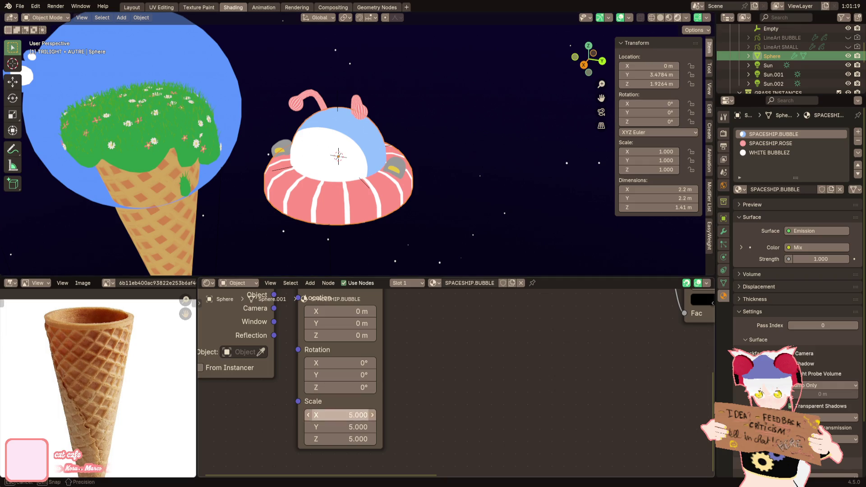
{"action": "type", "text": "50"}
{"action": "key", "text": "Tab"}
{"action": "type", "text": "50"}
{"action": "key", "text": "Tab"}
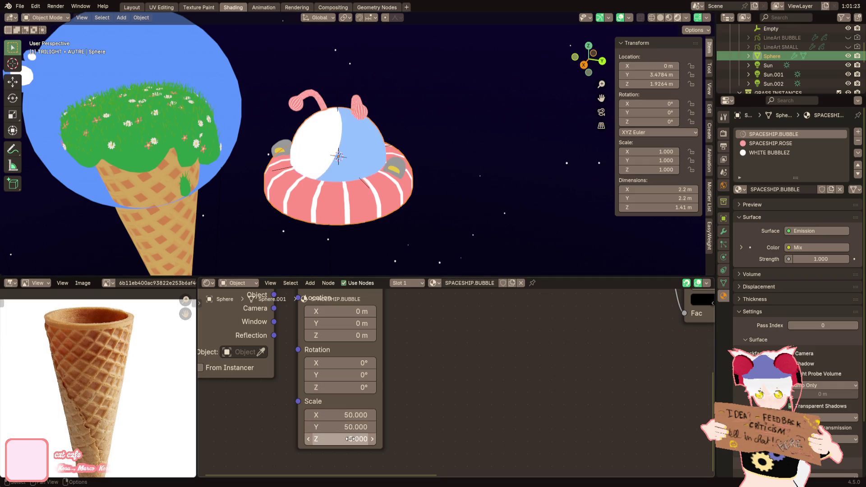
{"action": "type", "text": "50"}
{"action": "key", "text": "Return"}
{"action": "mouse_move", "coordinate": [438, 196]}
{"action": "middle_mouse_down"}
{"action": "mouse_move", "coordinate": [408, 236]}
{"action": "mouse_move", "coordinate": [413, 190]}
{"action": "mouse_move", "coordinate": [397, 243]}
{"action": "middle_mouse_up"}
{"action": "key", "text": "BackSpace"}
{"action": "key", "text": "BackSpace"}
{"action": "key", "text": "BackSpace"}
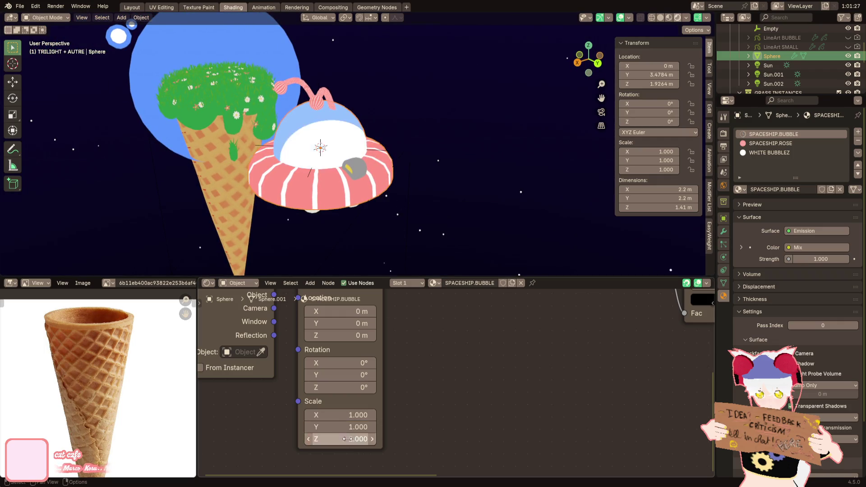
{"action": "key", "text": "Home"}
{"action": "scroll", "coordinate": [476, 370], "scroll_direction": "up", "scroll_amount": 2}
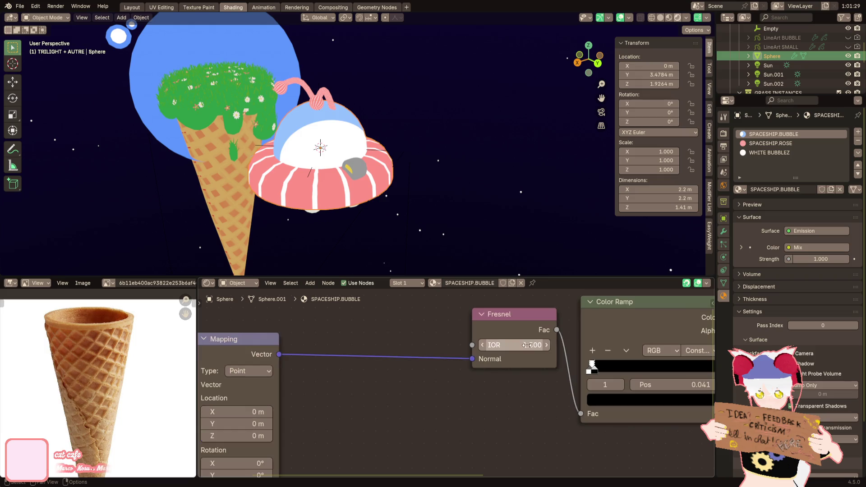
Step: Compare Fresnel IOR values between 1.000 and 1.500 on the dome
{"action": "left_click_drag", "start_coordinate": [514, 345], "coordinate": [533, 345]}
{"action": "middle_click_drag", "start_coordinate": [406, 235], "coordinate": [478, 169]}
{"action": "left_click_drag", "start_coordinate": [519, 342], "coordinate": [559, 345]}
{"action": "mouse_move", "coordinate": [437, 194]}
{"action": "middle_mouse_down"}
{"action": "mouse_move", "coordinate": [442, 202]}
{"action": "mouse_move", "coordinate": [422, 230]}
{"action": "middle_mouse_up"}
{"action": "left_click_drag", "start_coordinate": [519, 346], "coordinate": [523, 345]}
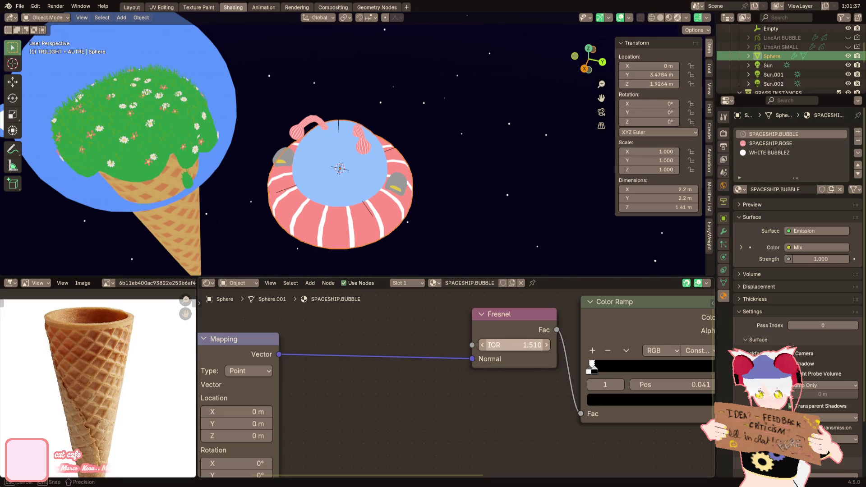
{"action": "middle_click_drag", "start_coordinate": [402, 203], "coordinate": [419, 234]}
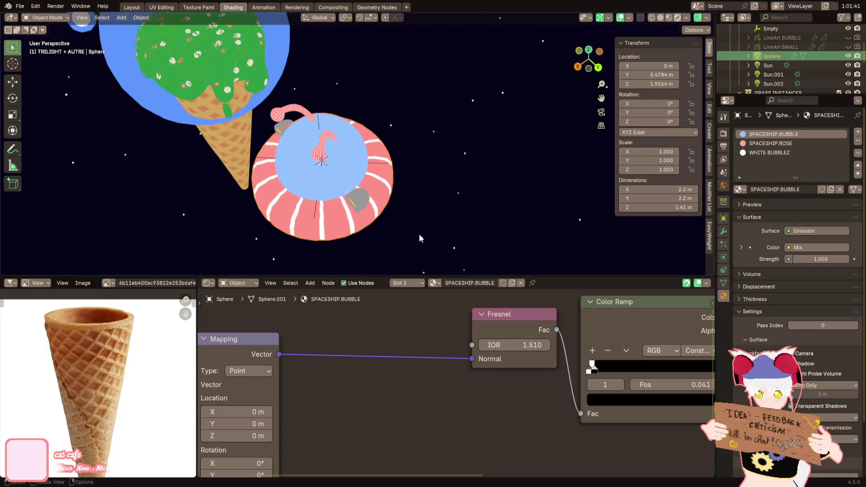
{"action": "left_click", "coordinate": [483, 346]}
Step: Enter an exact Fresnel IOR of 1.500, then 1.505
{"action": "left_click", "coordinate": [538, 346]}
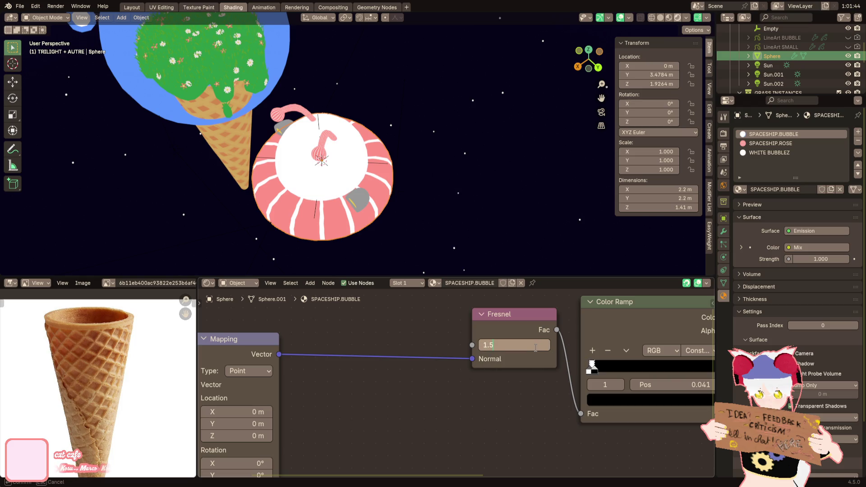
{"action": "type", "text": "00"}
{"action": "key", "text": "Return"}
{"action": "mouse_move", "coordinate": [474, 212]}
{"action": "middle_mouse_down"}
{"action": "mouse_move", "coordinate": [458, 191]}
{"action": "mouse_move", "coordinate": [435, 223]}
{"action": "mouse_move", "coordinate": [479, 271]}
{"action": "middle_mouse_up"}
{"action": "type", "text": "5"}
{"action": "key", "text": "Return"}
Step: Try IOR 1.509 and 1.508, settling on a Fresnel IOR of 1.507
{"action": "double_click", "coordinate": [510, 343]}
{"action": "key", "text": "BackSpace"}
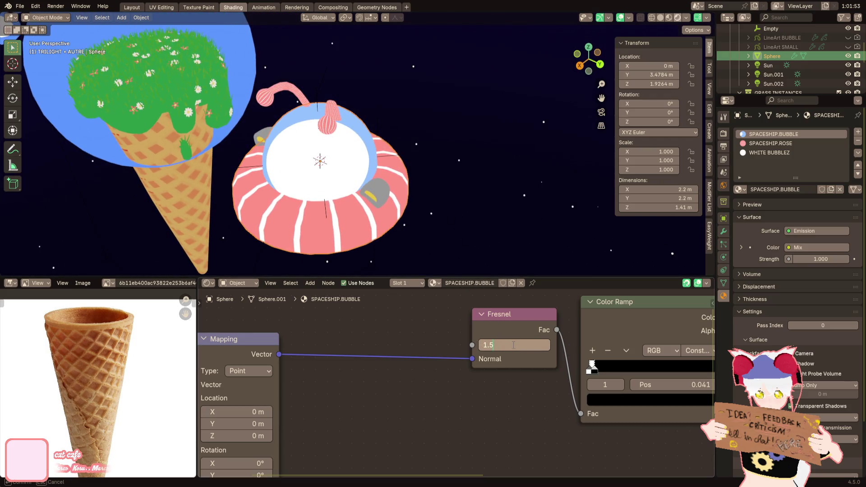
{"action": "type", "text": "1.509"}
{"action": "key", "text": "Return"}
{"action": "double_click", "coordinate": [514, 346]}
{"action": "key", "text": "BackSpace"}
{"action": "type", "text": "8"}
{"action": "key", "text": "Return"}
{"action": "double_click", "coordinate": [512, 346]}
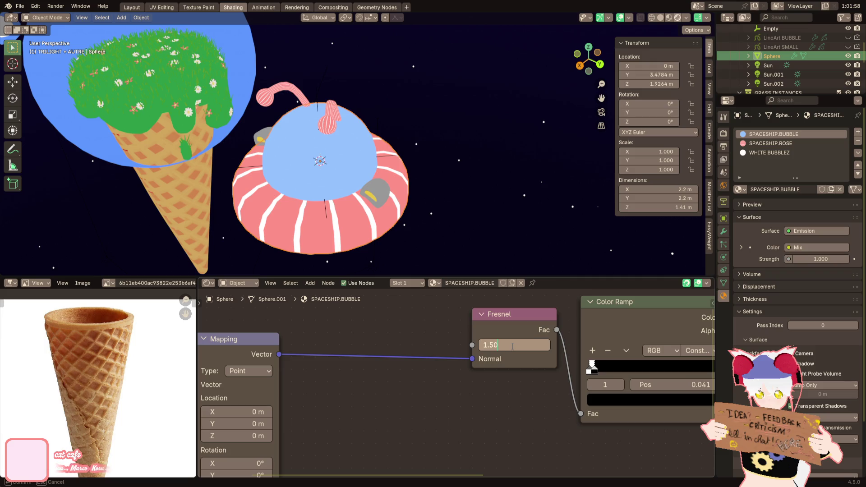
{"action": "type", "text": "7"}
{"action": "key", "text": "Return"}
Step: Shift the highlight's Mapping Z location to -0.6 m
{"action": "mouse_move", "coordinate": [397, 240]}
{"action": "middle_mouse_down"}
{"action": "mouse_move", "coordinate": [445, 215]}
{"action": "mouse_move", "coordinate": [444, 201]}
{"action": "middle_mouse_up"}
{"action": "middle_click_drag", "start_coordinate": [231, 436], "coordinate": [297, 391]}
{"action": "mouse_move", "coordinate": [298, 391]}
{"action": "left_mouse_down"}
{"action": "mouse_move", "coordinate": [316, 390]}
{"action": "mouse_move", "coordinate": [289, 391]}
{"action": "left_mouse_up"}
{"action": "mouse_move", "coordinate": [384, 253]}
{"action": "middle_mouse_down"}
{"action": "mouse_move", "coordinate": [400, 220]}
{"action": "mouse_move", "coordinate": [310, 212]}
{"action": "mouse_move", "coordinate": [384, 223]}
{"action": "mouse_move", "coordinate": [388, 255]}
{"action": "mouse_move", "coordinate": [357, 270]}
{"action": "middle_mouse_up"}
{"action": "middle_click_drag", "start_coordinate": [244, 361], "coordinate": [279, 361]}
Step: Link Object coordinates into Mapping and set its location to Y 0.35 m, Z -0.38 m
{"action": "left_click_drag", "start_coordinate": [272, 349], "coordinate": [296, 339]}
{"action": "mouse_move", "coordinate": [343, 190]}
{"action": "middle_mouse_down"}
{"action": "mouse_move", "coordinate": [366, 177]}
{"action": "mouse_move", "coordinate": [440, 185]}
{"action": "mouse_move", "coordinate": [401, 192]}
{"action": "middle_mouse_up"}
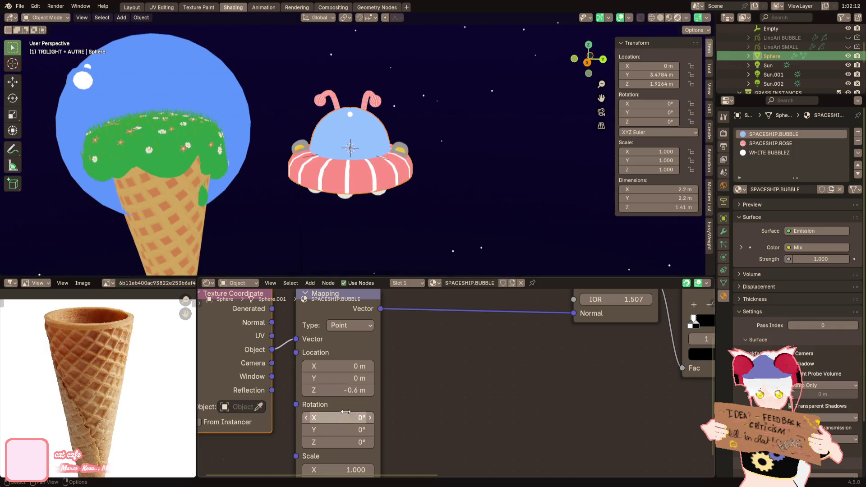
{"action": "mouse_move", "coordinate": [344, 391]}
{"action": "left_mouse_down"}
{"action": "mouse_move", "coordinate": [345, 378]}
{"action": "mouse_move", "coordinate": [352, 390]}
{"action": "left_mouse_up"}
{"action": "mouse_move", "coordinate": [428, 172]}
{"action": "middle_mouse_down"}
{"action": "mouse_move", "coordinate": [265, 161]}
{"action": "mouse_move", "coordinate": [404, 161]}
{"action": "middle_mouse_up"}
{"action": "scroll", "coordinate": [452, 333], "scroll_direction": "down", "scroll_amount": 3}
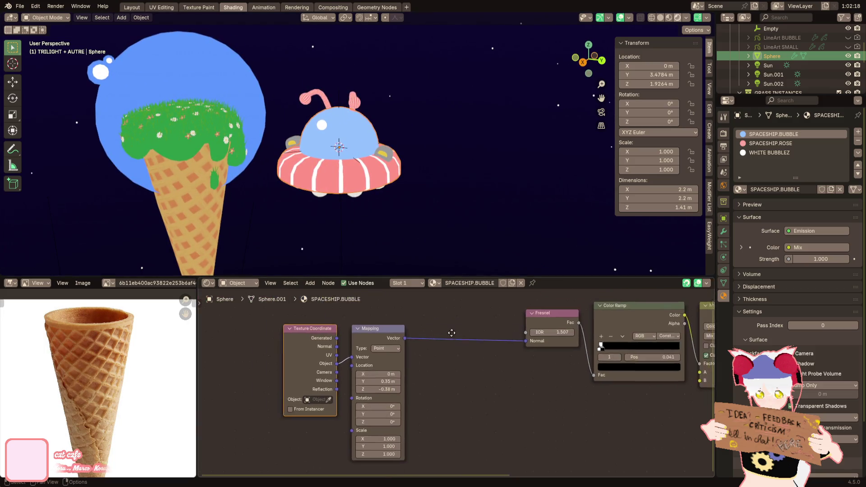
{"action": "scroll", "coordinate": [446, 357], "scroll_direction": "down", "scroll_amount": 8, "text": "ctrl"}
{"action": "key", "text": "F3"}
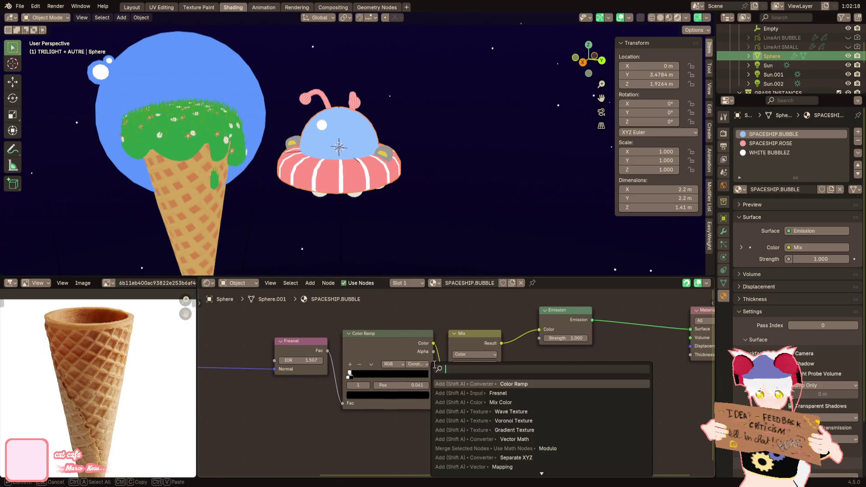
Step: Duplicate the dome's highlight nodes and place the copy below the originals
{"action": "type", "text": "mix colo"}
{"action": "key", "text": "Return"}
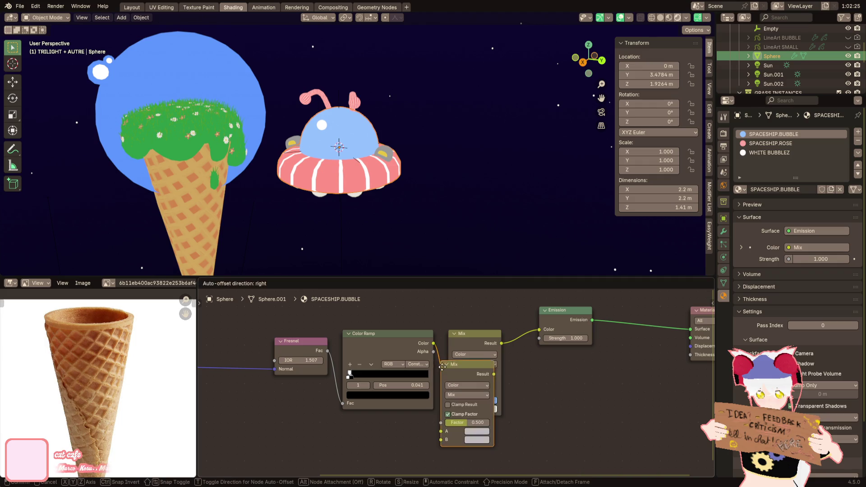
{"action": "key", "text": "Escape"}
{"action": "key", "text": "ctrl+z"}
{"action": "scroll", "coordinate": [510, 407], "scroll_direction": "down", "scroll_amount": 3}
{"action": "left_click_drag", "start_coordinate": [515, 398], "coordinate": [199, 346]}
{"action": "key", "text": "ctrl+c"}
{"action": "key", "text": "ctrl+v"}
{"action": "left_click_drag", "start_coordinate": [551, 334], "coordinate": [422, 445]}
{"action": "left_click_drag", "start_coordinate": [539, 432], "coordinate": [558, 373]}
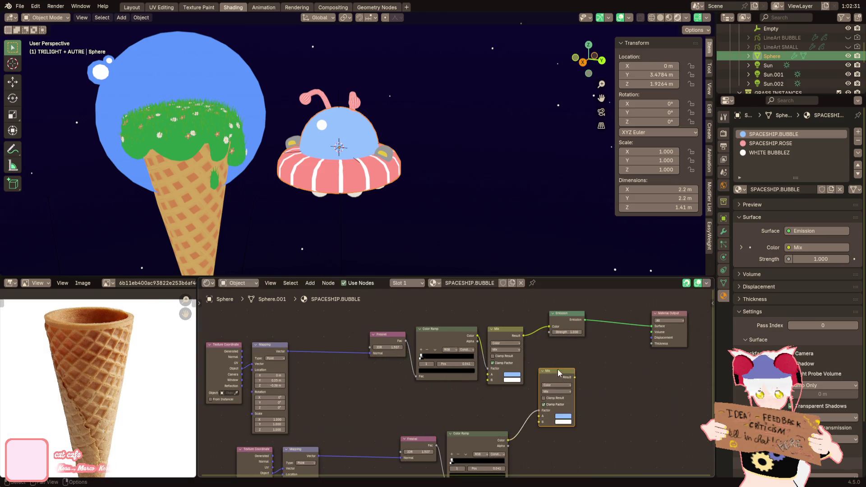
Step: Chain the upper Mix into the lower Mix and plug the result into Emission Color
{"action": "scroll", "coordinate": [559, 373], "scroll_direction": "up", "scroll_amount": 1}
{"action": "left_click_drag", "start_coordinate": [540, 326], "coordinate": [556, 422]}
{"action": "left_click_drag", "start_coordinate": [606, 376], "coordinate": [615, 348]}
{"action": "left_click_drag", "start_coordinate": [582, 316], "coordinate": [574, 312]}
Step: Shift the highlight's Y location to 0.08 m and set the Fresnel IOR to 1.507
{"action": "middle_click_drag", "start_coordinate": [242, 373], "coordinate": [402, 389]}
{"action": "scroll", "coordinate": [402, 389], "scroll_direction": "up", "scroll_amount": 1}
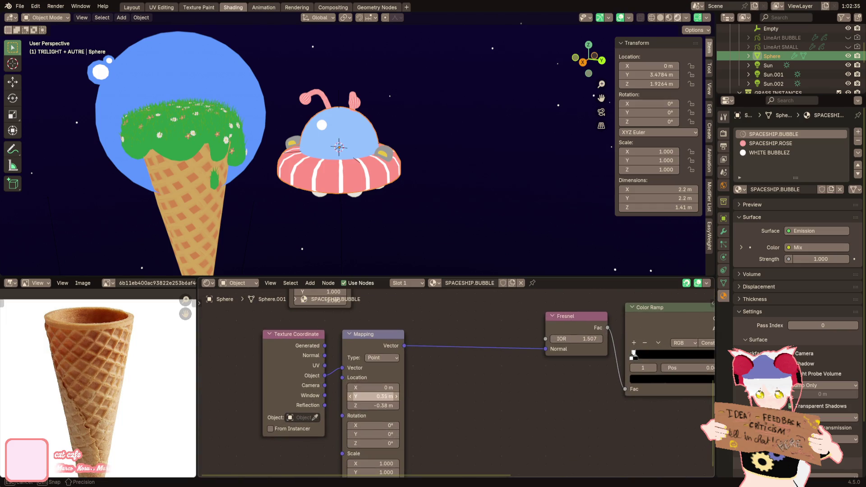
{"action": "left_click_drag", "start_coordinate": [379, 396], "coordinate": [387, 405]}
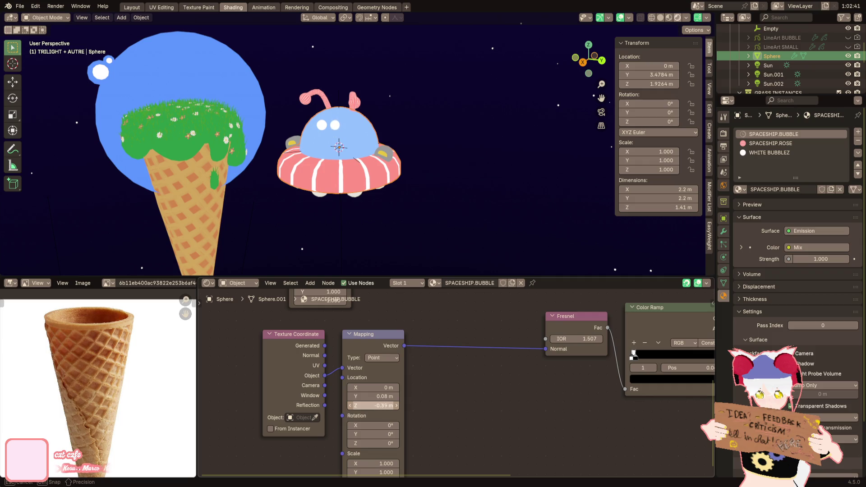
{"action": "scroll", "coordinate": [404, 404], "scroll_direction": "up", "scroll_amount": 1}
{"action": "middle_click_drag", "start_coordinate": [611, 333], "coordinate": [474, 370]}
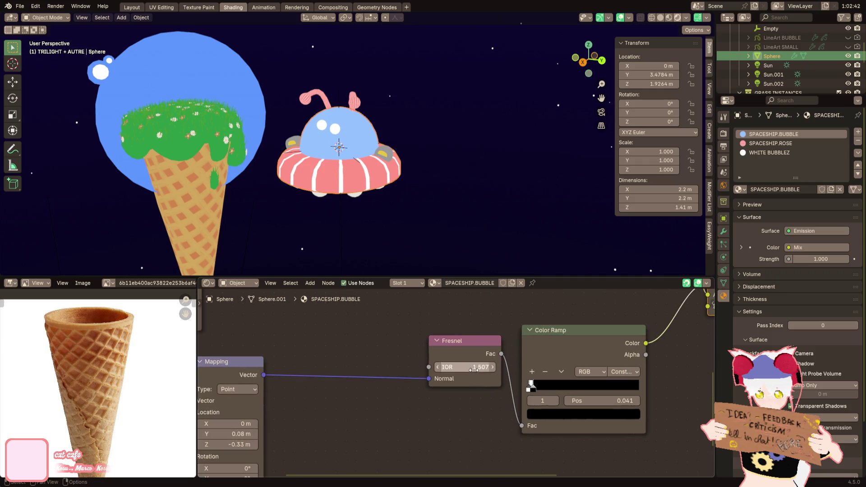
{"action": "key", "text": "Return"}
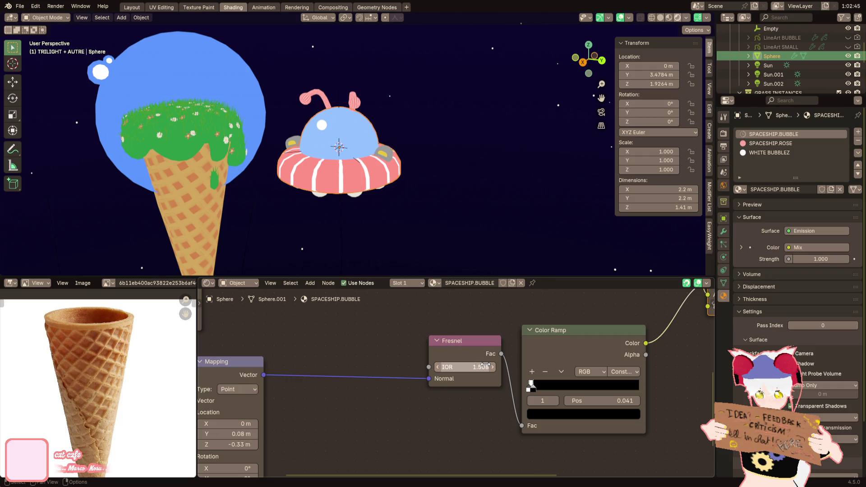
{"action": "key", "text": "Return"}
Step: Tune the highlight Mapping location to Y 0.1 m and Z −0.33 m, then select the pink antenna
{"action": "middle_click_drag", "start_coordinate": [335, 386], "coordinate": [490, 345]}
{"action": "mouse_move", "coordinate": [432, 147]}
{"action": "middle_mouse_down"}
{"action": "mouse_move", "coordinate": [486, 151]}
{"action": "mouse_move", "coordinate": [285, 148]}
{"action": "middle_mouse_up"}
{"action": "mouse_move", "coordinate": [367, 386]}
{"action": "left_mouse_down"}
{"action": "mouse_move", "coordinate": [367, 404]}
{"action": "mouse_move", "coordinate": [386, 393]}
{"action": "left_mouse_up"}
{"action": "middle_click_drag", "start_coordinate": [307, 223], "coordinate": [547, 231]}
{"action": "mouse_move", "coordinate": [398, 400]}
{"action": "left_mouse_down"}
{"action": "mouse_move", "coordinate": [408, 401]}
{"action": "mouse_move", "coordinate": [375, 393]}
{"action": "left_mouse_up"}
{"action": "mouse_move", "coordinate": [446, 190]}
{"action": "middle_mouse_down"}
{"action": "mouse_move", "coordinate": [457, 189]}
{"action": "mouse_move", "coordinate": [402, 188]}
{"action": "mouse_move", "coordinate": [416, 183]}
{"action": "middle_mouse_up"}
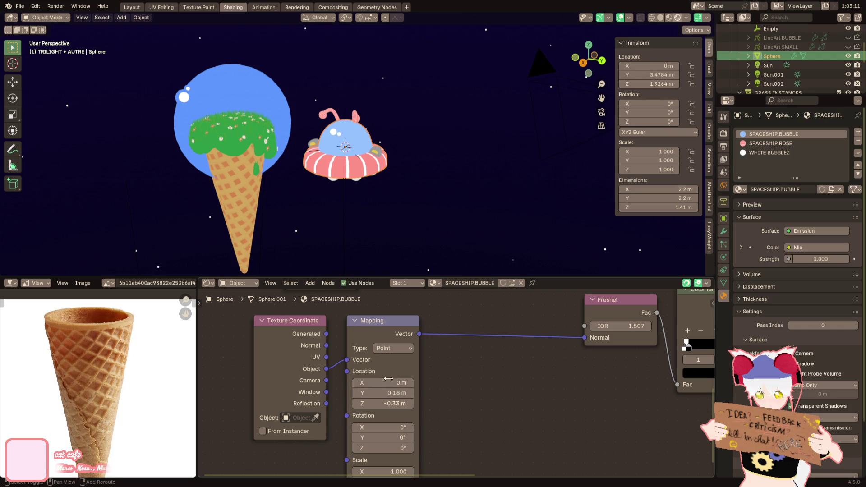
{"action": "scroll", "coordinate": [373, 213], "scroll_direction": "up", "scroll_amount": 6}
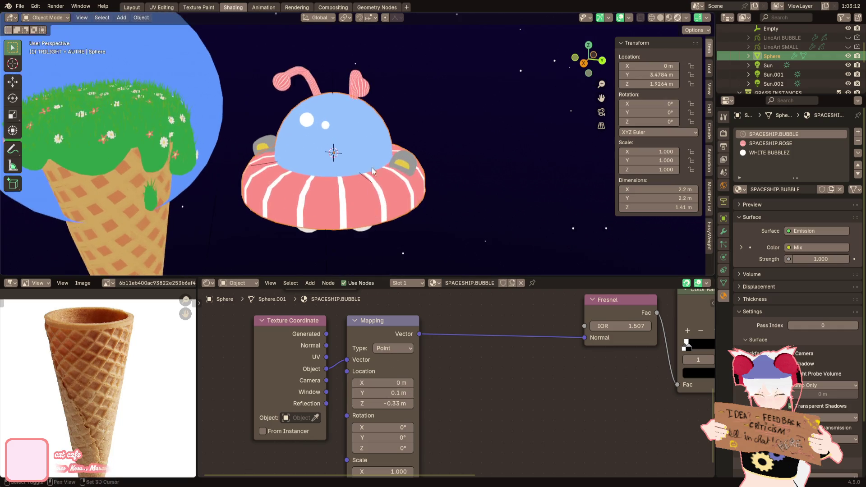
{"action": "left_click", "coordinate": [387, 197]}
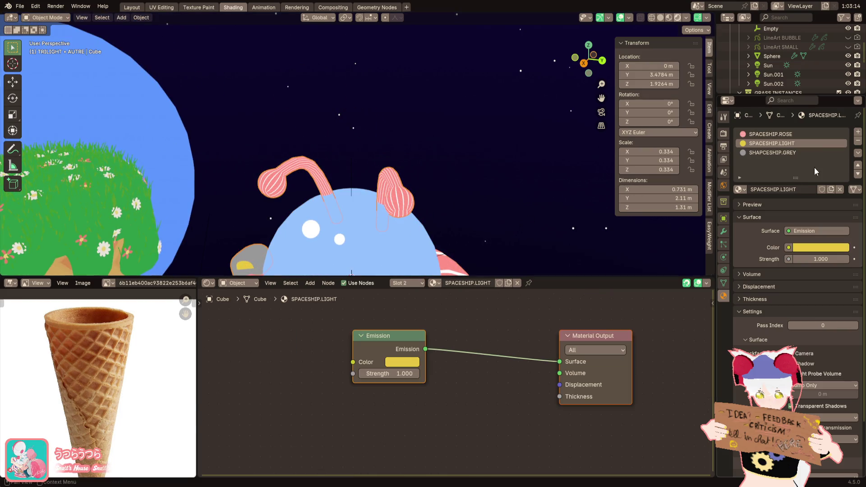
Step: Rename the pink material SPACESHIP.ROSERAYURES and make a single-user copy named SPACESHIP.ROSE
{"action": "left_click", "coordinate": [793, 134]}
{"action": "double_click", "coordinate": [793, 134]}
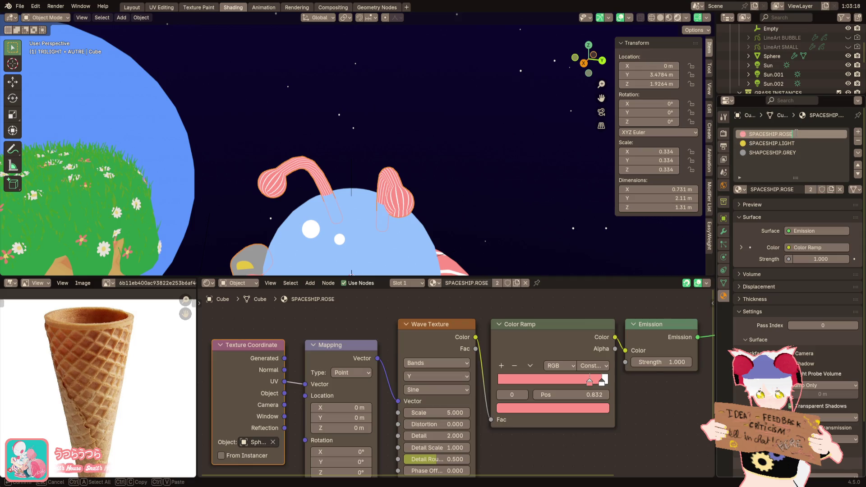
{"action": "type", "text": "RAYURES"}
{"action": "key", "text": "Return"}
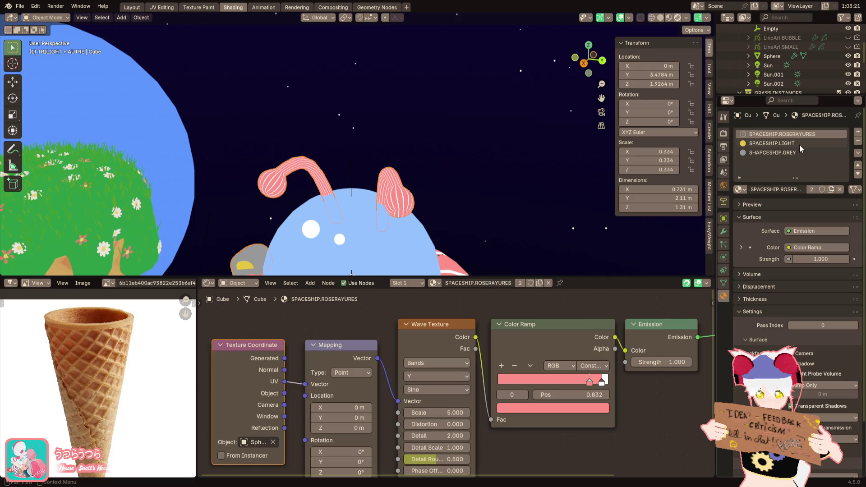
{"action": "left_click", "coordinate": [814, 190]}
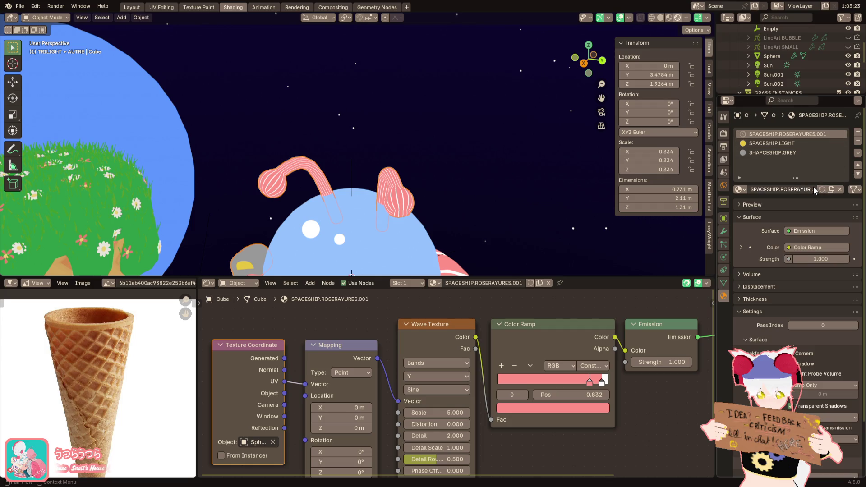
{"action": "double_click", "coordinate": [801, 135]}
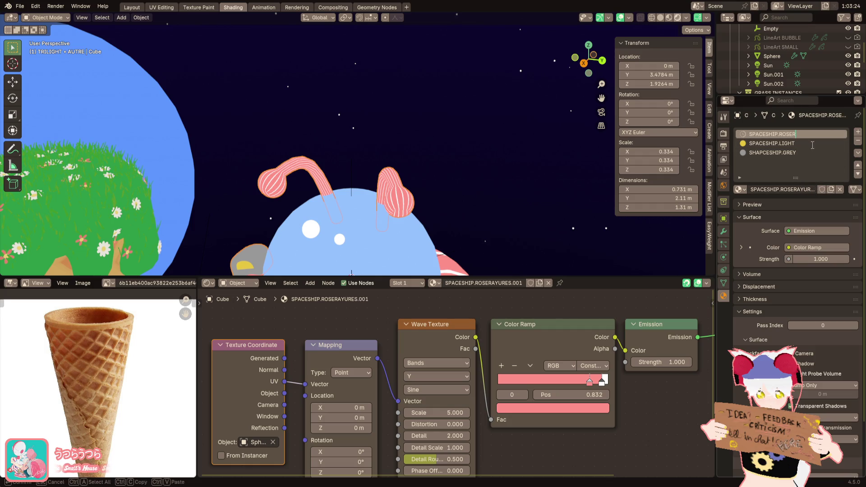
{"action": "key", "text": "BackSpace"}
{"action": "key", "text": "Return"}
{"action": "key", "text": "Up"}
Step: Strip SPACESHIP.ROSE of its white ramp stop and the Texture Coordinate, Mapping and Wave Texture nodes
{"action": "mouse_move", "coordinate": [449, 389]}
{"action": "middle_mouse_down"}
{"action": "mouse_move", "coordinate": [469, 389]}
{"action": "mouse_move", "coordinate": [395, 384]}
{"action": "middle_mouse_up"}
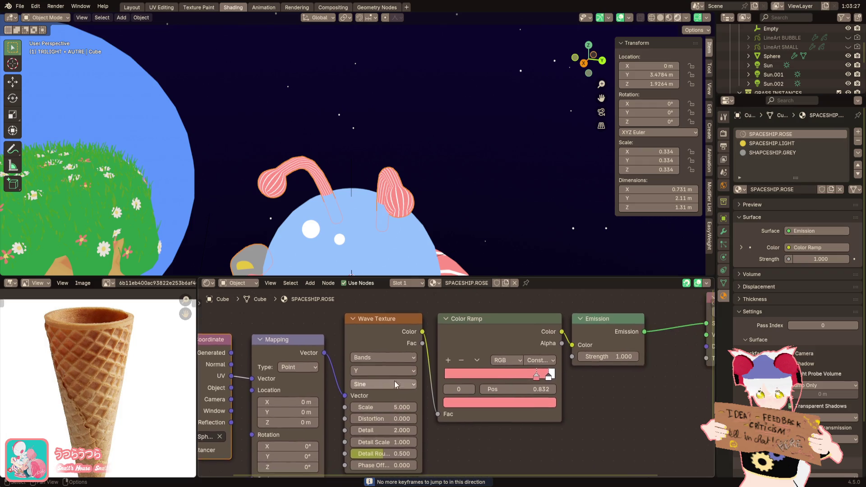
{"action": "scroll", "coordinate": [395, 384], "scroll_direction": "down", "scroll_amount": 2}
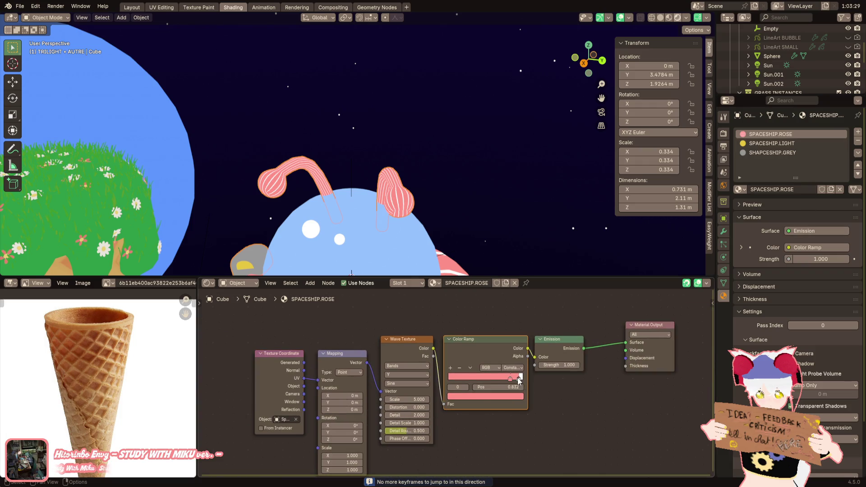
{"action": "left_click", "coordinate": [460, 368]}
{"action": "left_click_drag", "start_coordinate": [399, 464], "coordinate": [286, 387]}
{"action": "key", "text": "x"}
{"action": "scroll", "coordinate": [424, 230], "scroll_direction": "down", "scroll_amount": 3}
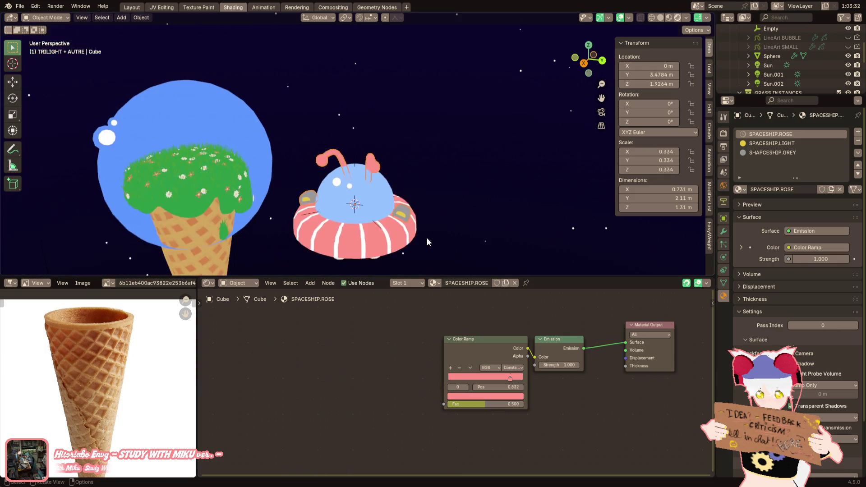
{"action": "mouse_move", "coordinate": [429, 241]}
{"action": "middle_mouse_down"}
{"action": "mouse_move", "coordinate": [424, 195]}
{"action": "mouse_move", "coordinate": [438, 170]}
{"action": "middle_mouse_up"}
{"action": "left_click", "coordinate": [439, 170]}
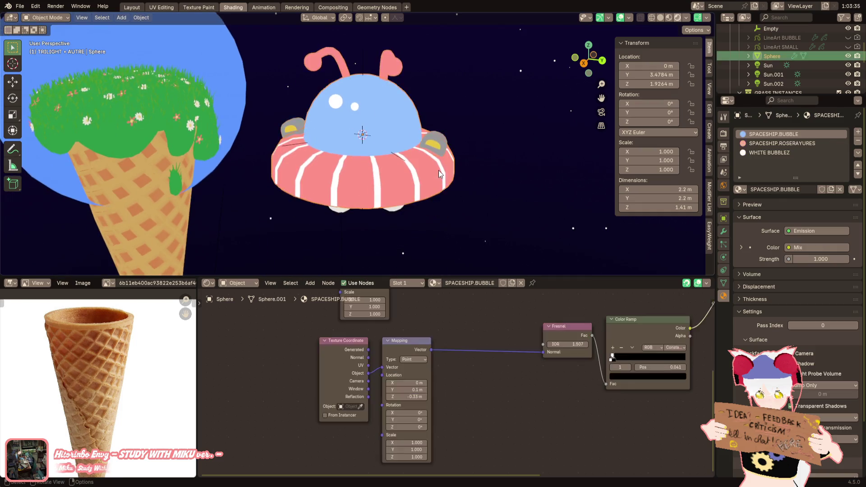
{"action": "scroll", "coordinate": [423, 172], "scroll_direction": "up", "scroll_amount": 3}
{"action": "left_click", "coordinate": [453, 139]}
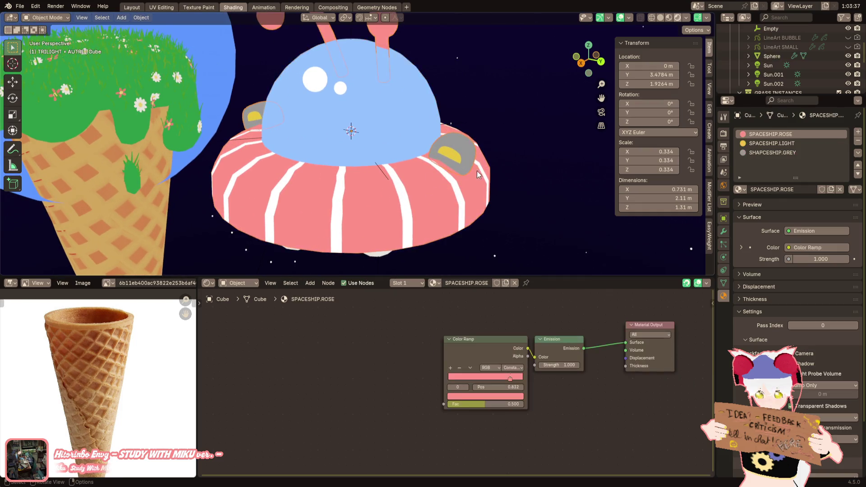
{"action": "left_click", "coordinate": [761, 152]}
{"action": "left_click", "coordinate": [740, 189]}
{"action": "scroll", "coordinate": [695, 288], "scroll_direction": "down", "scroll_amount": 2}
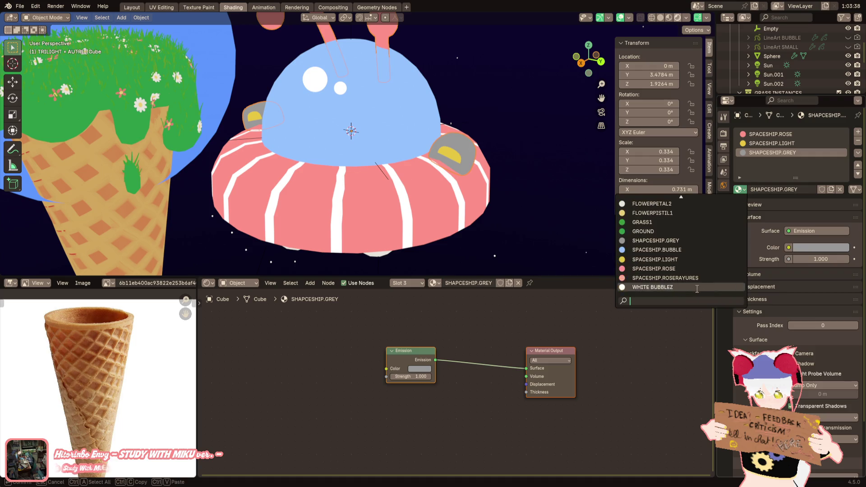
{"action": "left_click", "coordinate": [695, 288]}
{"action": "left_click", "coordinate": [740, 190]}
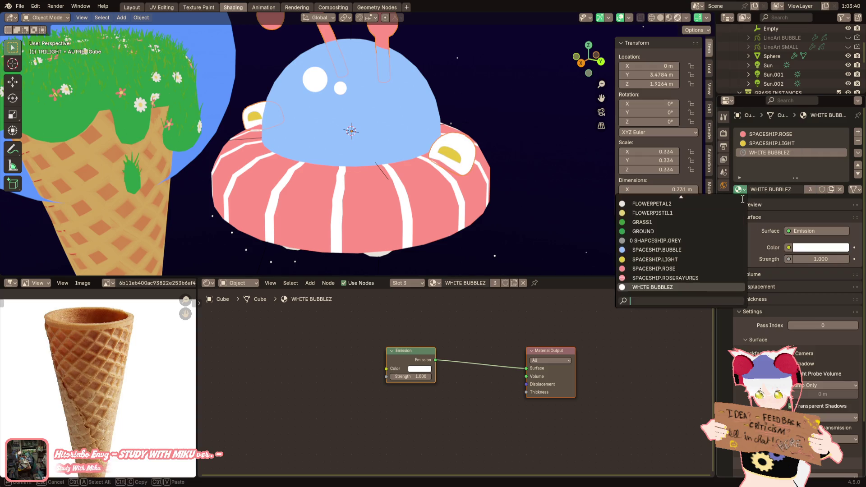
{"action": "left_click", "coordinate": [654, 236]}
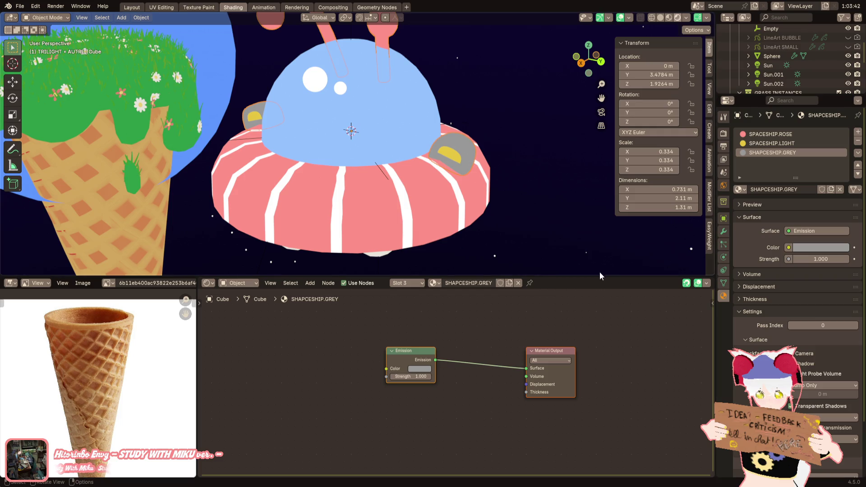
{"action": "middle_click_drag", "start_coordinate": [415, 229], "coordinate": [417, 197]}
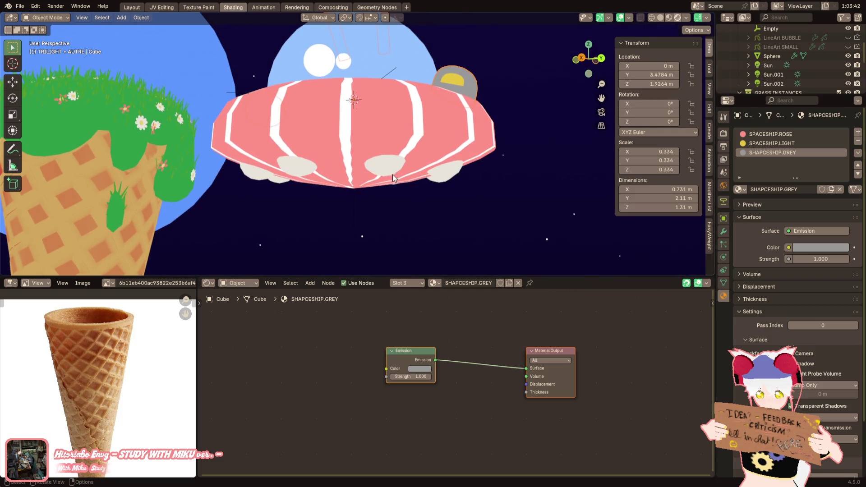
{"action": "mouse_move", "coordinate": [387, 170]}
{"action": "middle_mouse_down"}
{"action": "mouse_move", "coordinate": [372, 164]}
{"action": "mouse_move", "coordinate": [408, 176]}
{"action": "mouse_move", "coordinate": [386, 204]}
{"action": "middle_mouse_up"}
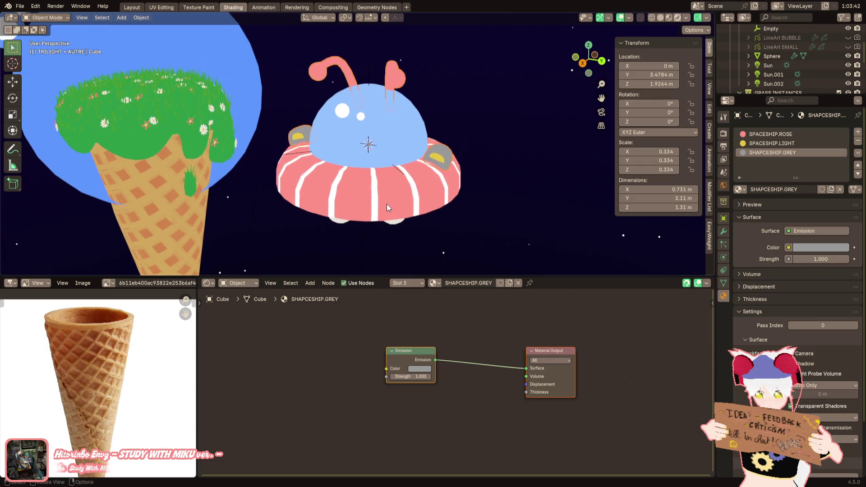
{"action": "scroll", "coordinate": [791, 69], "scroll_direction": "down", "scroll_amount": 3}
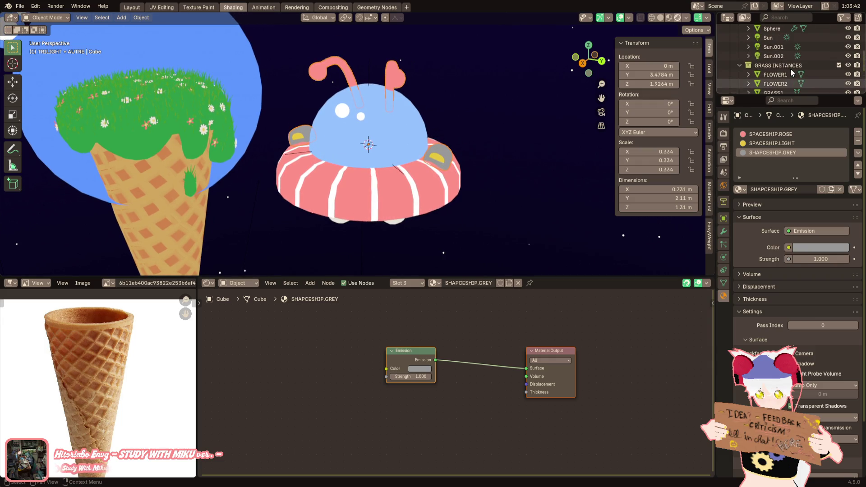
{"action": "scroll", "coordinate": [793, 69], "scroll_direction": "up", "scroll_amount": 5}
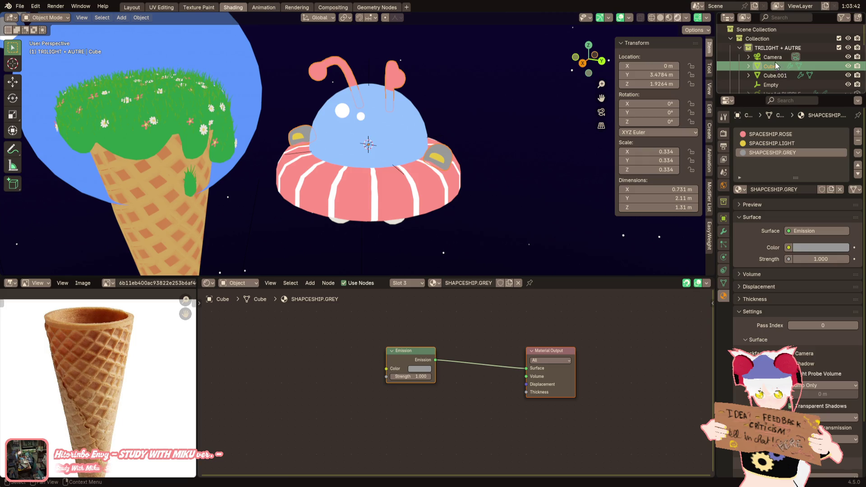
{"action": "scroll", "coordinate": [503, 180], "scroll_direction": "down", "scroll_amount": 3}
{"action": "mouse_move", "coordinate": [507, 183]}
{"action": "middle_mouse_down"}
{"action": "mouse_move", "coordinate": [492, 185]}
{"action": "mouse_move", "coordinate": [509, 186]}
{"action": "middle_mouse_up"}
{"action": "scroll", "coordinate": [508, 186], "scroll_direction": "up", "scroll_amount": 3}
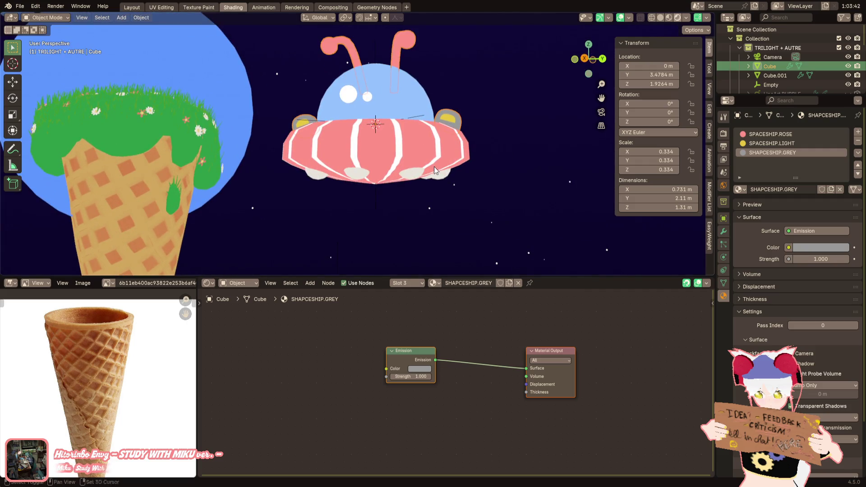
{"action": "middle_click_drag", "start_coordinate": [434, 167], "coordinate": [426, 152], "text": "shift"}
{"action": "scroll", "coordinate": [426, 151], "scroll_direction": "up", "scroll_amount": 3}
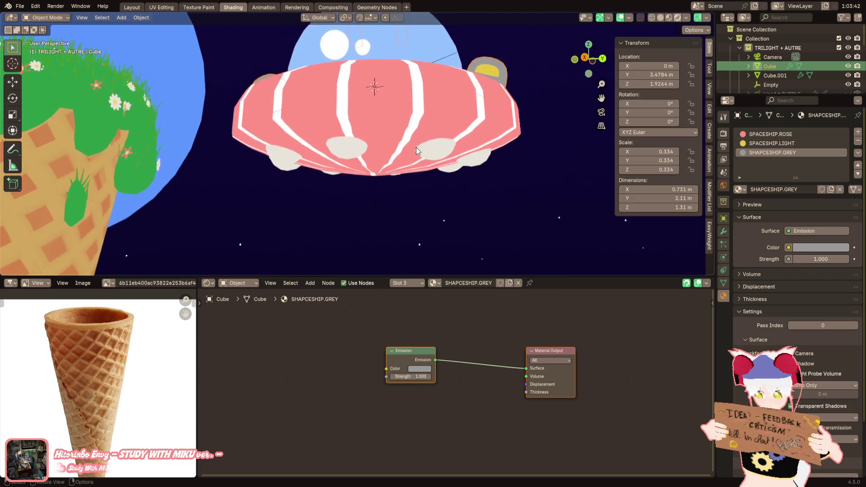
{"action": "left_click", "coordinate": [127, 17]}
{"action": "mouse_move", "coordinate": [130, 27]}
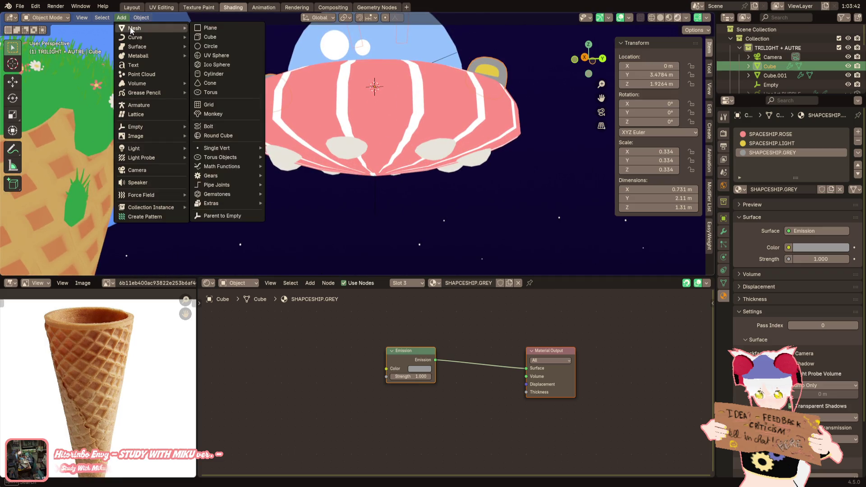
{"action": "left_click", "coordinate": [408, 123]}
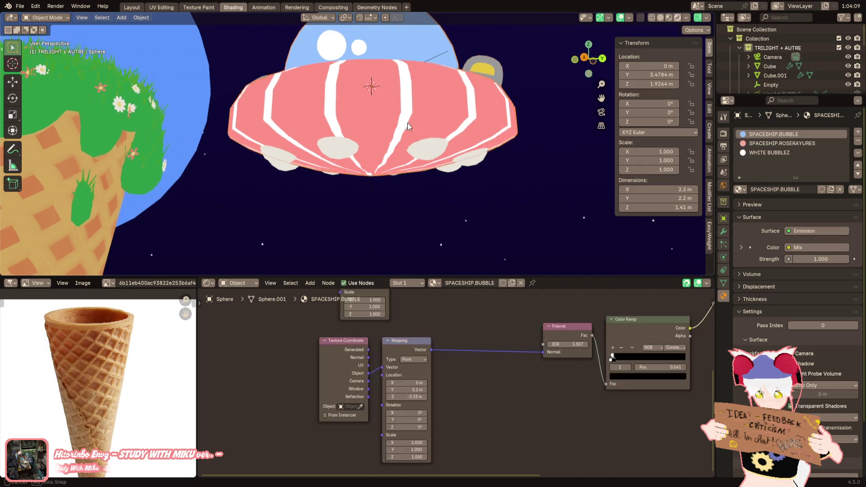
{"action": "left_click", "coordinate": [412, 144]}
{"action": "mouse_move", "coordinate": [413, 145]}
{"action": "middle_mouse_down"}
{"action": "mouse_move", "coordinate": [419, 162]}
{"action": "mouse_move", "coordinate": [437, 136]}
{"action": "mouse_move", "coordinate": [421, 134]}
{"action": "mouse_move", "coordinate": [407, 161]}
{"action": "mouse_move", "coordinate": [422, 125]}
{"action": "mouse_move", "coordinate": [396, 150]}
{"action": "middle_mouse_up"}
{"action": "left_click", "coordinate": [437, 137]}
{"action": "left_click", "coordinate": [395, 160]}
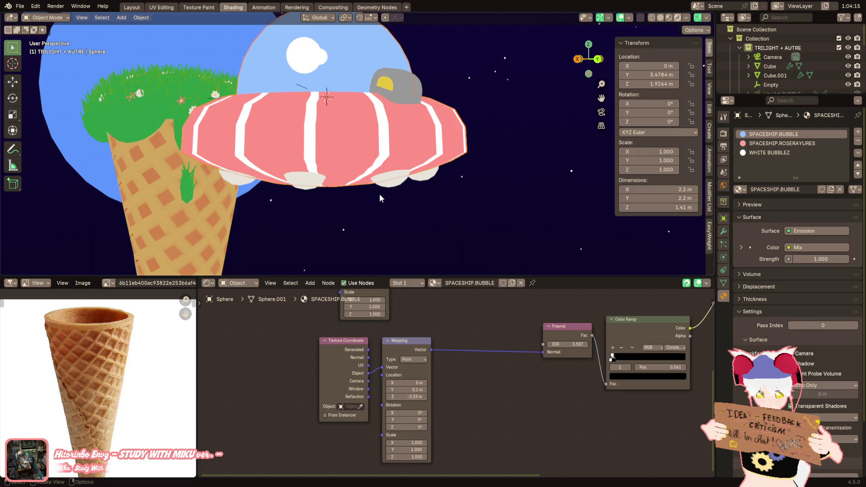
{"action": "mouse_move", "coordinate": [381, 196]}
{"action": "middle_mouse_down"}
{"action": "mouse_move", "coordinate": [376, 172]}
{"action": "mouse_move", "coordinate": [385, 163]}
{"action": "middle_mouse_up"}
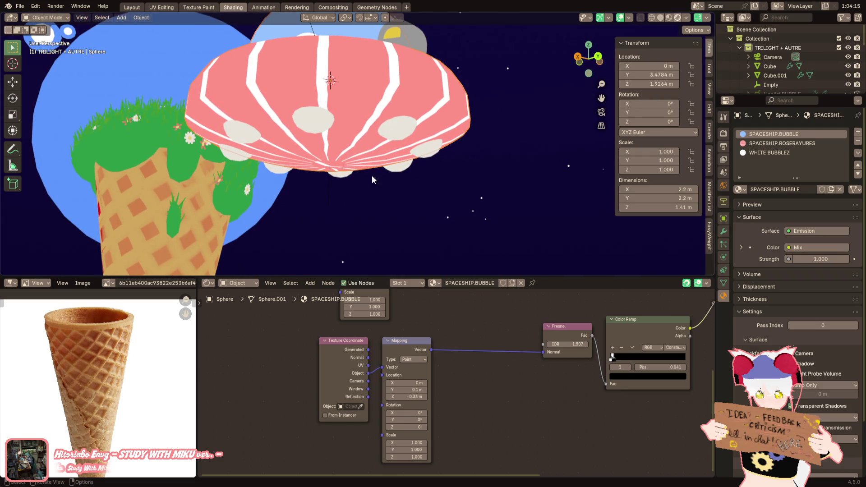
{"action": "left_click", "coordinate": [332, 185]}
{"action": "key", "text": "shift+d"}
{"action": "right_click", "coordinate": [411, 97]}
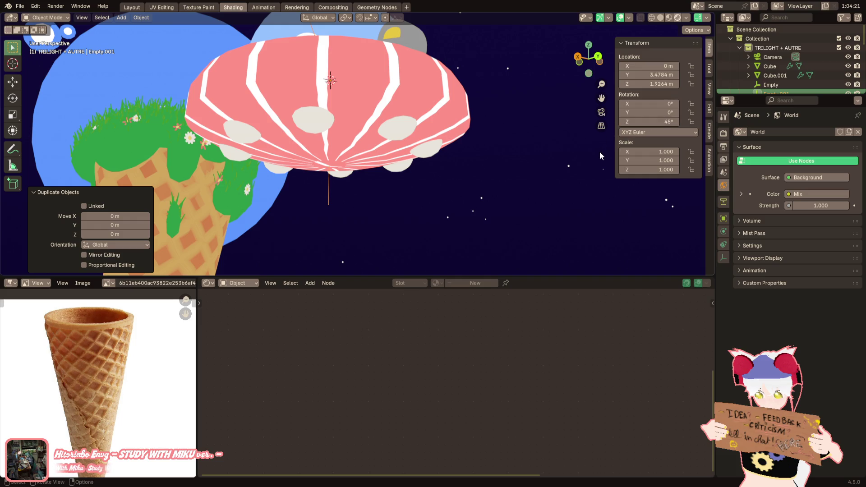
{"action": "key", "text": "Delete"}
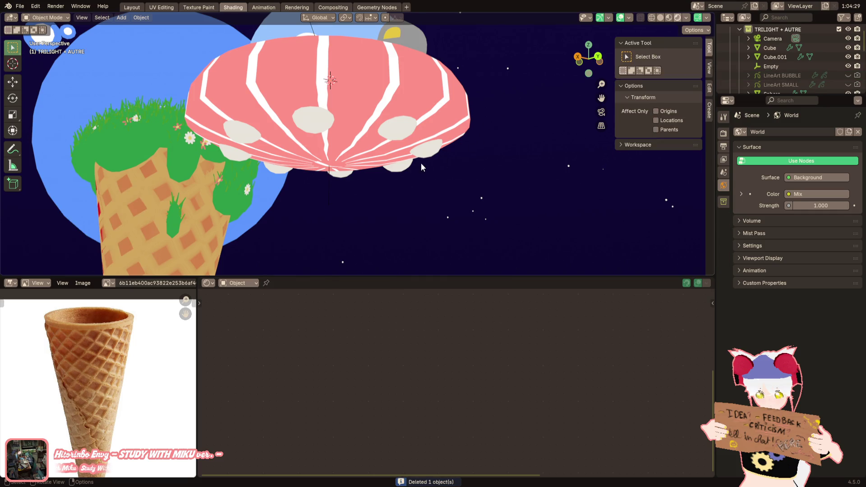
{"action": "middle_click_drag", "start_coordinate": [421, 164], "coordinate": [403, 151]}
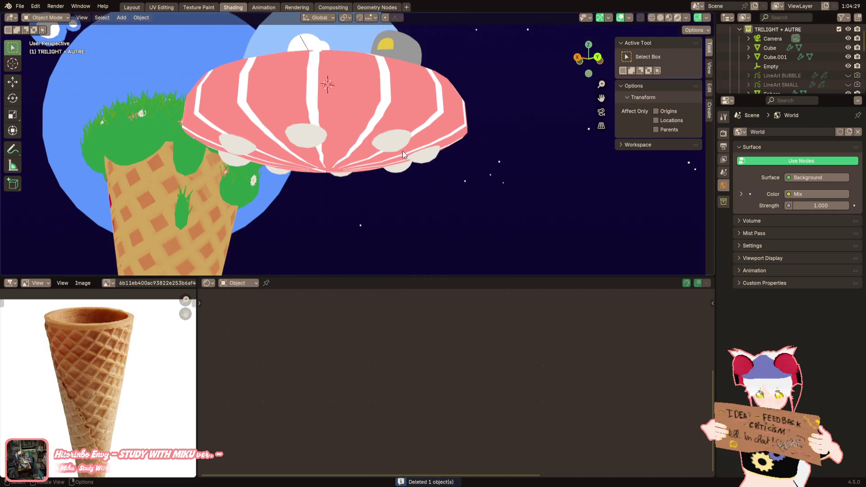
Step: Add a cube, shrink it in Edit Mode, and move it along Y and down under the saucer
{"action": "left_click", "coordinate": [120, 18]}
{"action": "mouse_move", "coordinate": [131, 29]}
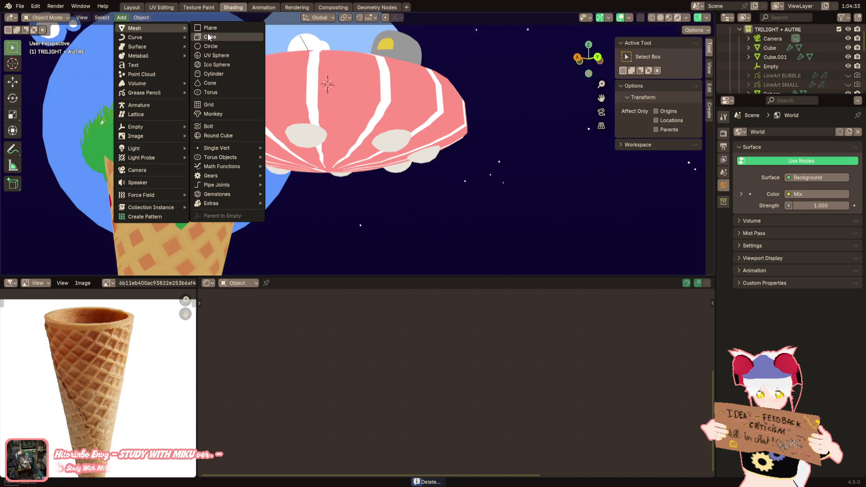
{"action": "left_click", "coordinate": [208, 36]}
{"action": "key", "text": "Tab"}
{"action": "key", "text": "s"}
{"action": "key", "text": "Return"}
{"action": "key", "text": "g"}
{"action": "key", "text": "y"}
{"action": "key", "text": "Return"}
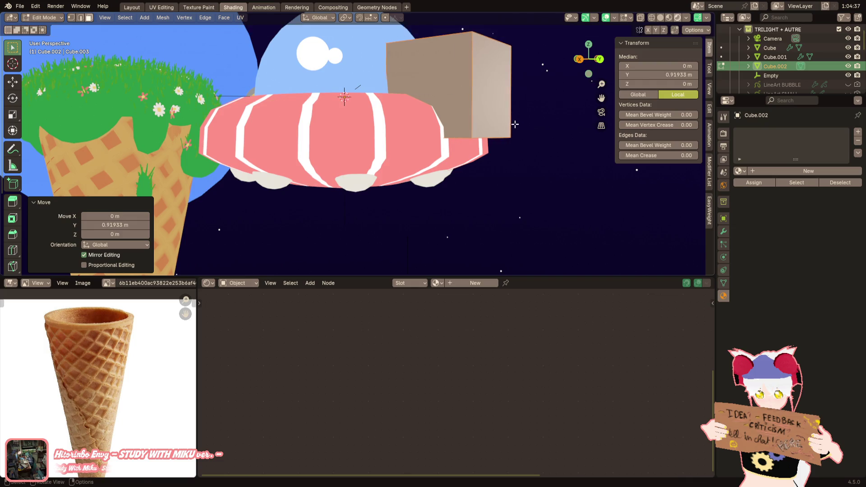
{"action": "key", "text": "g"}
{"action": "key", "text": "z"}
{"action": "key", "text": "Return"}
Step: Scale the cube to 0.446 and reposition it vertically beneath the saucer, then browse materials
{"action": "key", "text": "s"}
{"action": "key", "text": "Return"}
{"action": "key", "text": "g"}
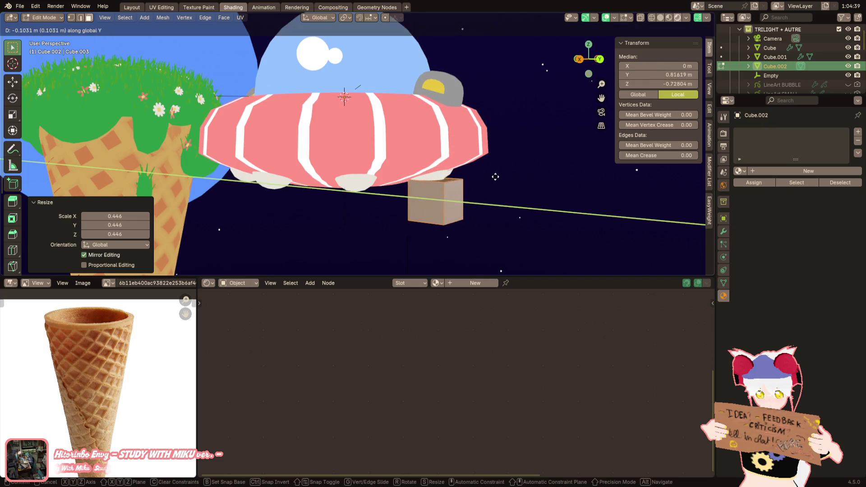
{"action": "key", "text": "z"}
{"action": "key", "text": "Return"}
{"action": "mouse_move", "coordinate": [469, 168]}
{"action": "middle_mouse_down"}
{"action": "mouse_move", "coordinate": [455, 145]}
{"action": "mouse_move", "coordinate": [380, 135]}
{"action": "middle_mouse_up"}
{"action": "key", "text": "Tab"}
{"action": "scroll", "coordinate": [347, 131], "scroll_direction": "up", "scroll_amount": 2}
{"action": "key", "text": "Tab"}
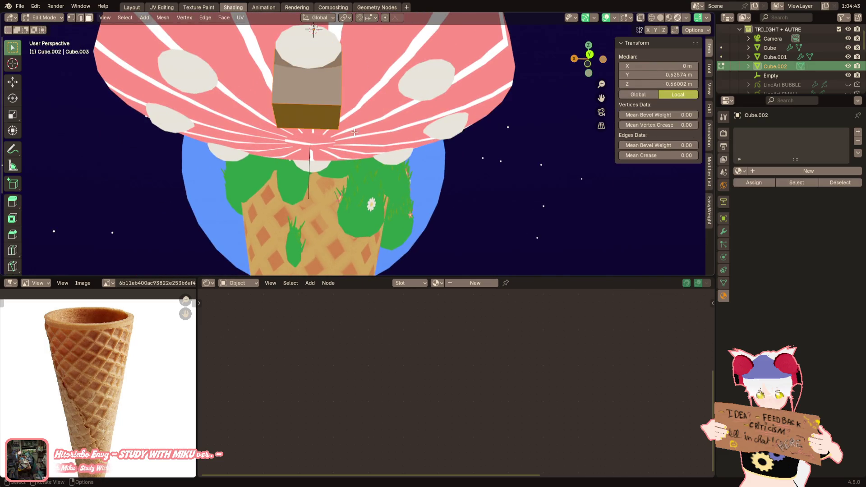
{"action": "left_click", "coordinate": [740, 171]}
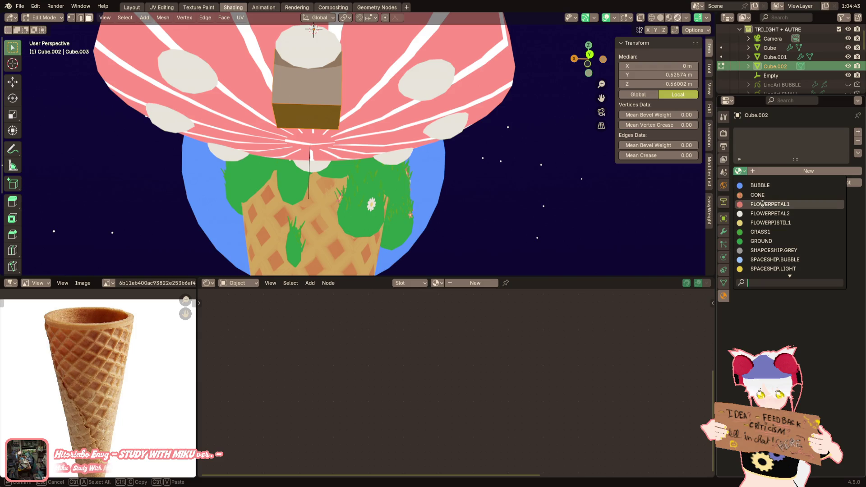
{"action": "scroll", "coordinate": [775, 265], "scroll_direction": "down", "scroll_amount": 3}
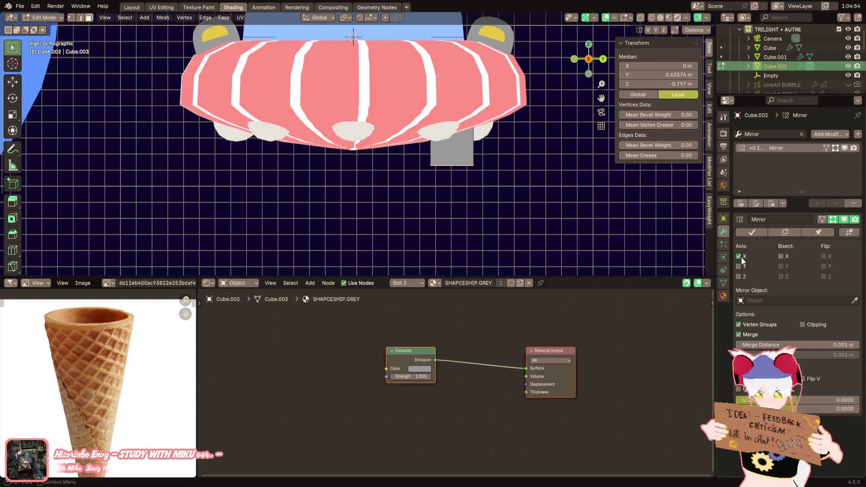
Step: Mirror the leg block across the saucer and add a Subdivision Surface with Ctrl+1
{"action": "left_click", "coordinate": [739, 266]}
{"action": "mouse_move", "coordinate": [501, 164]}
{"action": "middle_mouse_down"}
{"action": "mouse_move", "coordinate": [303, 29]}
{"action": "mouse_move", "coordinate": [473, 155]}
{"action": "mouse_move", "coordinate": [567, 59]}
{"action": "middle_mouse_up"}
{"action": "left_click", "coordinate": [586, 60]}
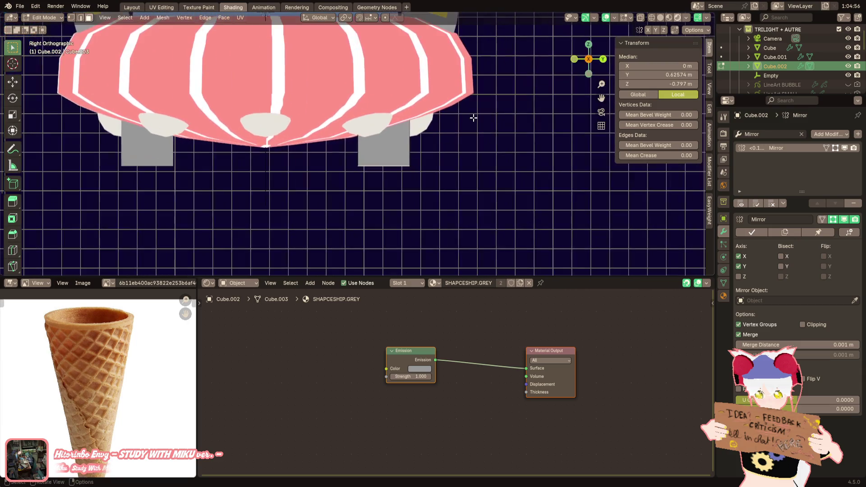
{"action": "key", "text": "ctrl+1"}
{"action": "mouse_move", "coordinate": [497, 141]}
{"action": "middle_mouse_down"}
{"action": "mouse_move", "coordinate": [490, 199]}
{"action": "mouse_move", "coordinate": [489, 179]}
{"action": "mouse_move", "coordinate": [444, 185]}
{"action": "middle_mouse_up"}
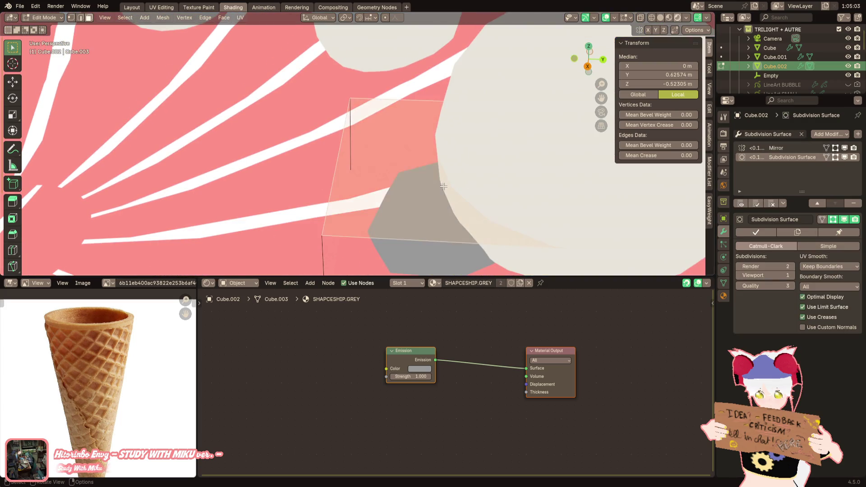
{"action": "left_click", "coordinate": [457, 177]}
{"action": "left_click_drag", "start_coordinate": [594, 70], "coordinate": [569, 81]}
{"action": "key", "text": "a"}
{"action": "left_click", "coordinate": [590, 53]}
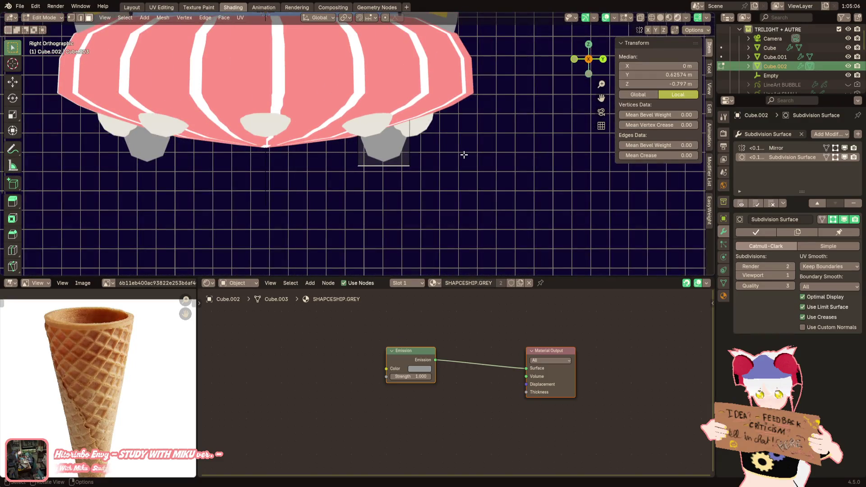
{"action": "scroll", "coordinate": [464, 155], "scroll_direction": "down", "scroll_amount": 3}
Step: Lower the leg bottoms along Z and make the whole leg thinner, keeping its height
{"action": "key", "text": "g"}
{"action": "key", "text": "z"}
{"action": "left_click", "coordinate": [465, 193]}
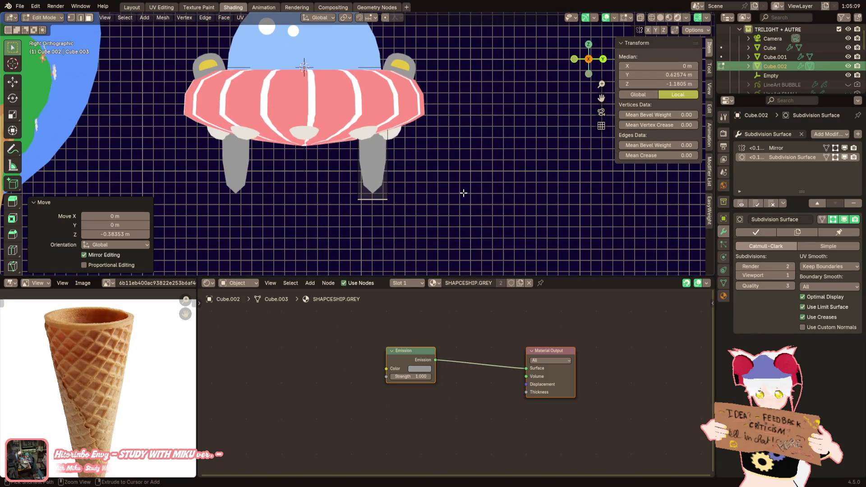
{"action": "key", "text": "ctrl+l"}
{"action": "key", "text": "s"}
{"action": "key", "text": "shift+z"}
{"action": "left_click", "coordinate": [440, 112]}
Step: Select the leg's bottom edge loop and widen it to 1.952
{"action": "mouse_move", "coordinate": [440, 112]}
{"action": "middle_mouse_down"}
{"action": "mouse_move", "coordinate": [428, 142]}
{"action": "mouse_move", "coordinate": [373, 197]}
{"action": "middle_mouse_up"}
{"action": "left_click", "coordinate": [371, 199]}
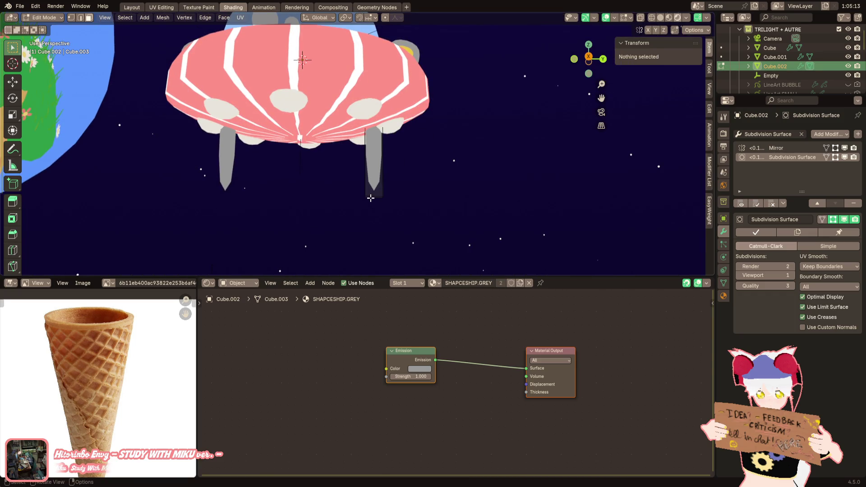
{"action": "left_click", "coordinate": [375, 197]}
{"action": "left_click", "coordinate": [589, 55]}
{"action": "key", "text": "g"}
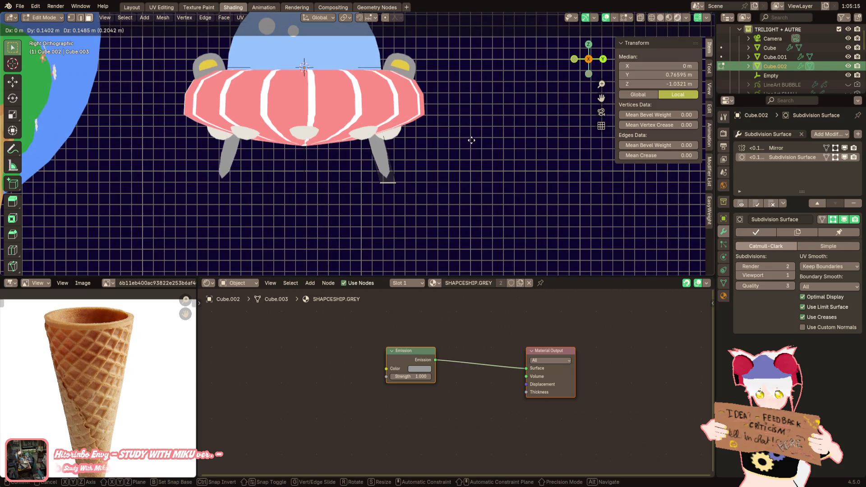
{"action": "right_click", "coordinate": [484, 137]}
{"action": "scroll", "coordinate": [461, 149], "scroll_direction": "up", "scroll_amount": 3}
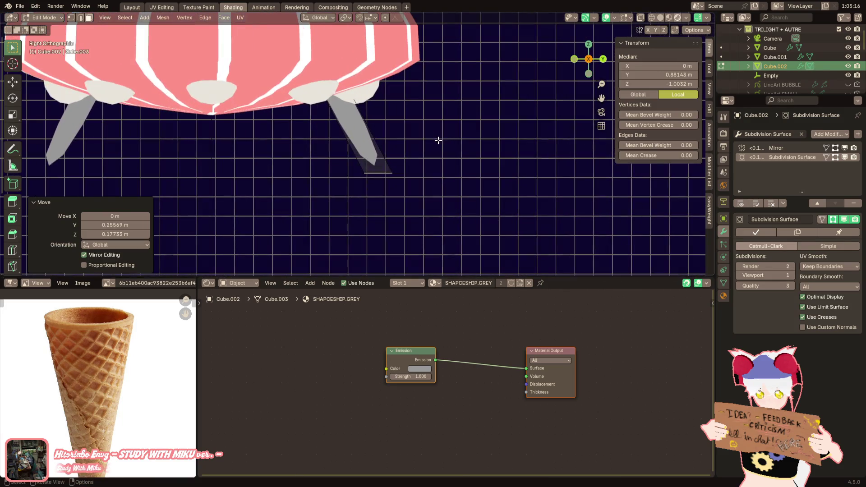
{"action": "key", "text": "s"}
{"action": "left_click", "coordinate": [525, 146]}
Step: Extrude a foot pad and set its edges' Mean Crease to 1
{"action": "key", "text": "e"}
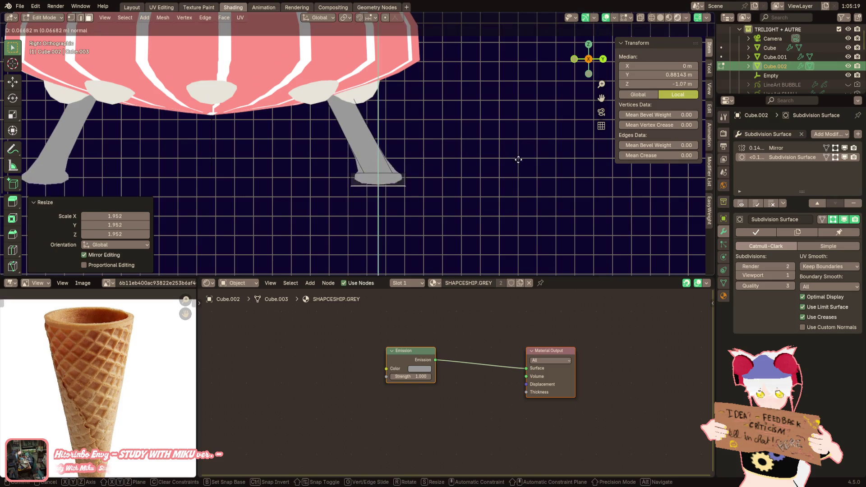
{"action": "left_click", "coordinate": [517, 166]}
{"action": "middle_click_drag", "start_coordinate": [517, 167], "coordinate": [369, 222]}
{"action": "left_click_drag", "start_coordinate": [630, 154], "coordinate": [668, 154]}
Step: Extrude the foot's bottom face downward and shrink it, then browse the leg's materials
{"action": "mouse_move", "coordinate": [496, 172]}
{"action": "middle_mouse_down"}
{"action": "mouse_move", "coordinate": [441, 165]}
{"action": "mouse_move", "coordinate": [415, 146]}
{"action": "mouse_move", "coordinate": [481, 150]}
{"action": "mouse_move", "coordinate": [448, 183]}
{"action": "mouse_move", "coordinate": [433, 171]}
{"action": "mouse_move", "coordinate": [422, 193]}
{"action": "mouse_move", "coordinate": [447, 172]}
{"action": "mouse_move", "coordinate": [469, 174]}
{"action": "middle_mouse_up"}
{"action": "key", "text": "e"}
{"action": "left_click", "coordinate": [484, 164]}
{"action": "key", "text": "s"}
{"action": "left_click", "coordinate": [488, 159]}
{"action": "key", "text": "g"}
{"action": "right_click", "coordinate": [425, 194]}
{"action": "left_click", "coordinate": [723, 296]}
{"action": "left_click", "coordinate": [739, 171]}
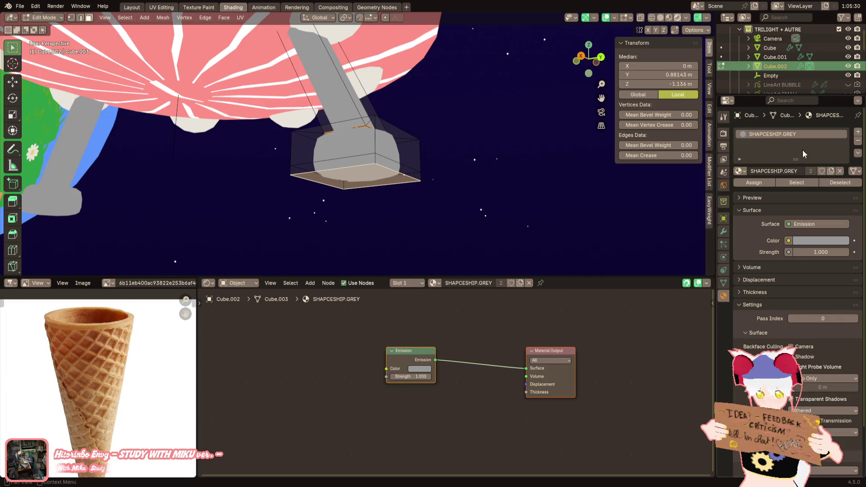
Step: Add a second material slot to the legs and assign it FLOWERPISTIL1 for yellow soles
{"action": "left_click", "coordinate": [858, 133]}
{"action": "left_click", "coordinate": [739, 189]}
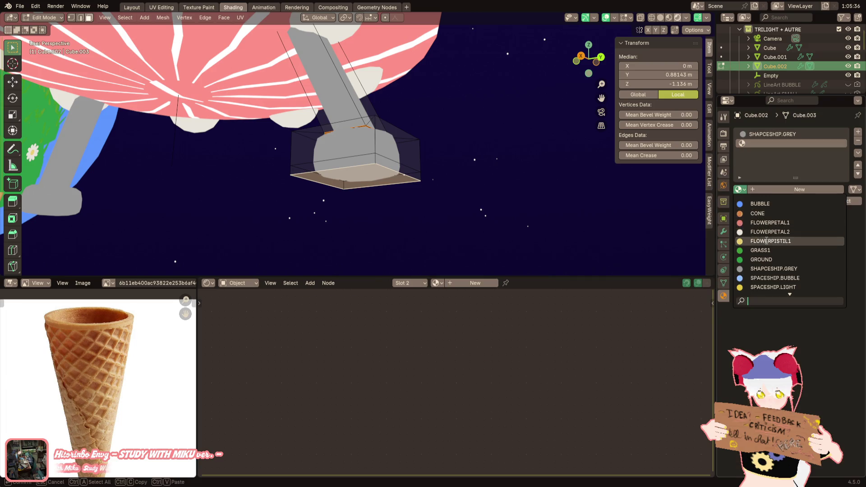
{"action": "left_click", "coordinate": [773, 288]}
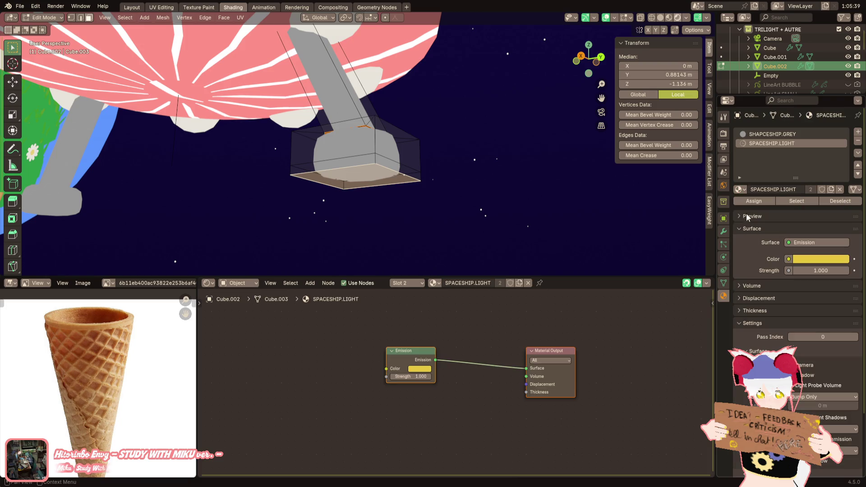
{"action": "mouse_move", "coordinate": [587, 205]}
{"action": "middle_mouse_down"}
{"action": "mouse_move", "coordinate": [524, 201]}
{"action": "mouse_move", "coordinate": [517, 216]}
{"action": "middle_mouse_up"}
{"action": "left_click", "coordinate": [739, 189]}
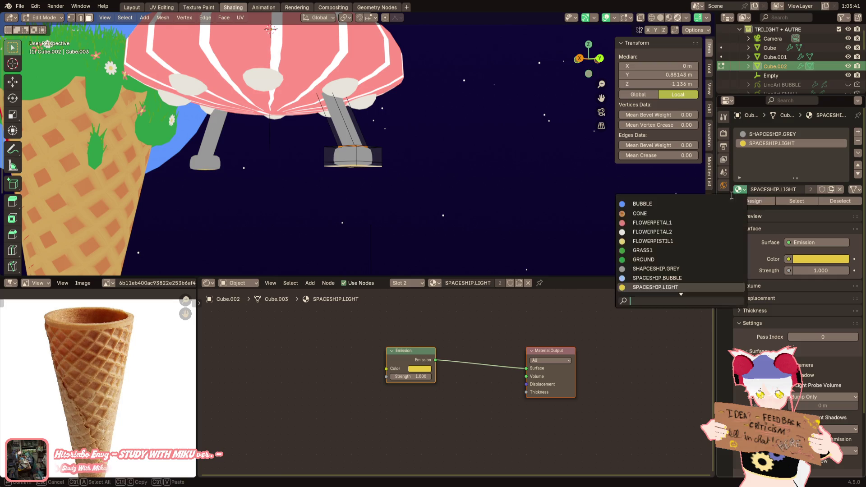
{"action": "left_click", "coordinate": [705, 243]}
{"action": "mouse_move", "coordinate": [496, 171]}
{"action": "middle_mouse_down"}
{"action": "mouse_move", "coordinate": [474, 155]}
{"action": "mouse_move", "coordinate": [441, 93]}
{"action": "mouse_move", "coordinate": [411, 122]}
{"action": "mouse_move", "coordinate": [389, 195]}
{"action": "mouse_move", "coordinate": [359, 128]}
{"action": "middle_mouse_up"}
Step: Make the saucer's SPACESHIP.LIGHT yellow paler in its colour wheel
{"action": "key", "text": "Tab"}
{"action": "left_click", "coordinate": [359, 128]}
{"action": "left_click", "coordinate": [780, 144]}
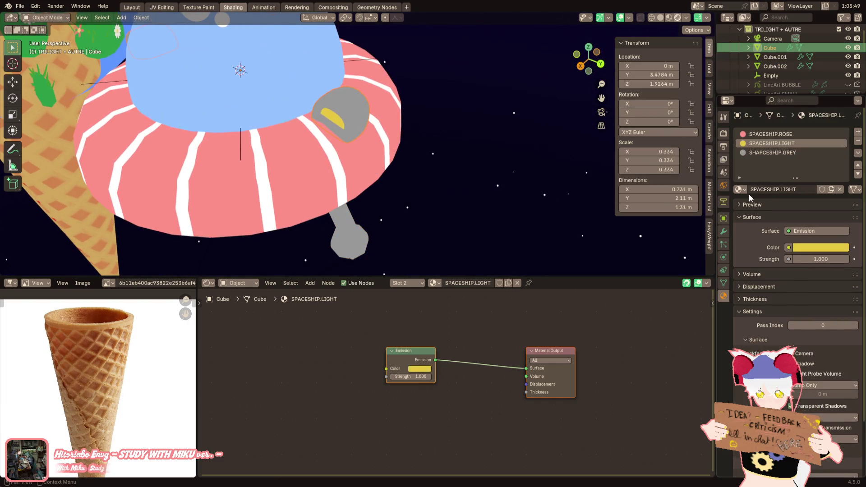
{"action": "left_click", "coordinate": [813, 250]}
{"action": "left_click_drag", "start_coordinate": [795, 150], "coordinate": [791, 142]}
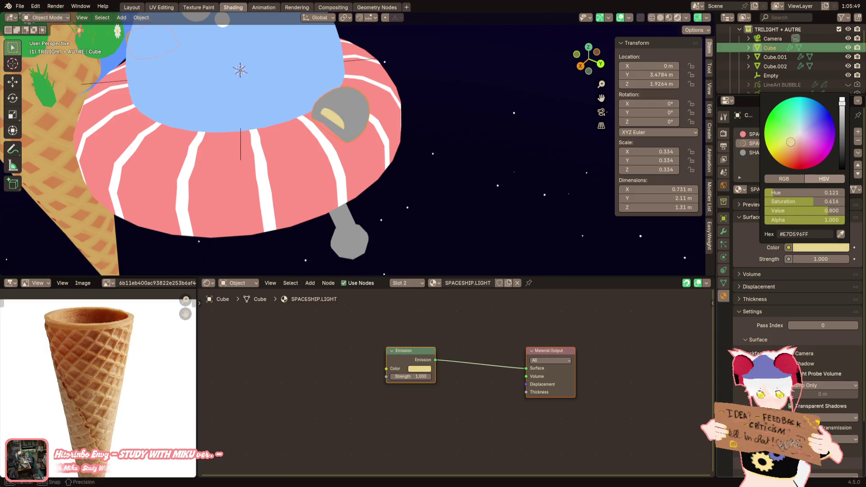
{"action": "mouse_move", "coordinate": [433, 181]}
{"action": "middle_mouse_down"}
{"action": "mouse_move", "coordinate": [389, 199]}
{"action": "mouse_move", "coordinate": [389, 250]}
{"action": "mouse_move", "coordinate": [373, 240]}
{"action": "mouse_move", "coordinate": [378, 196]}
{"action": "middle_mouse_up"}
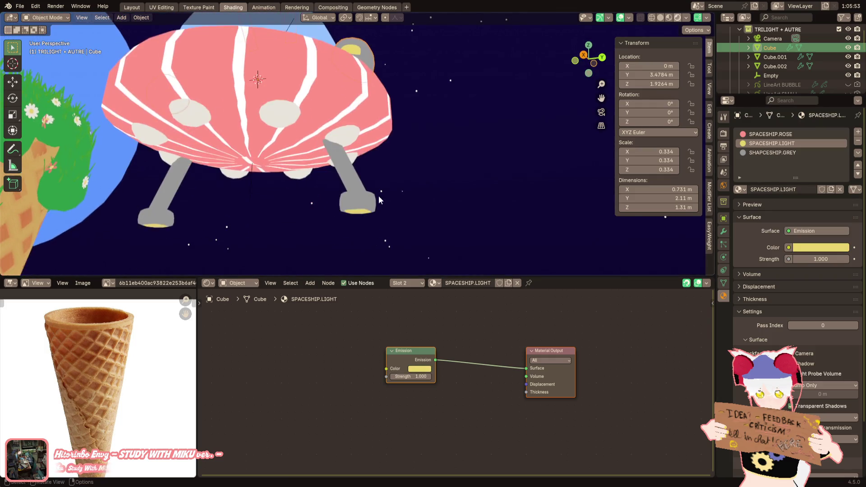
Step: Assign the SPACESHIP.LIGHT material to the landing leg's second material slot
{"action": "left_click", "coordinate": [375, 201]}
{"action": "left_click", "coordinate": [739, 190]}
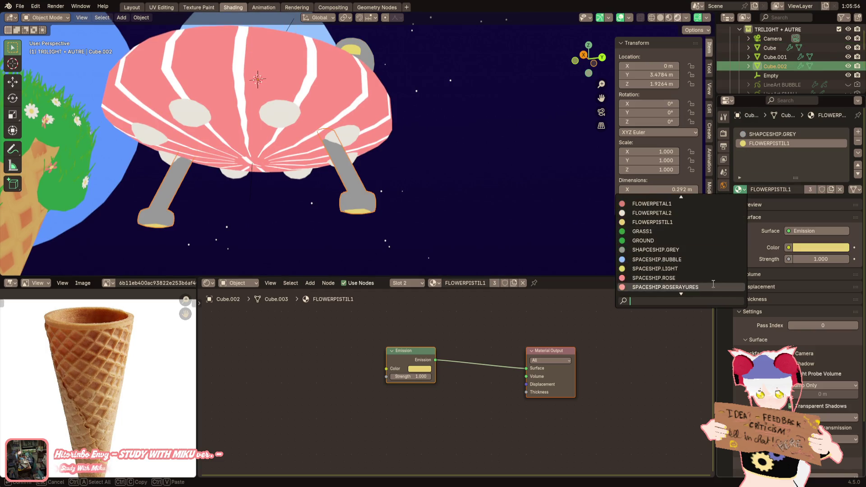
{"action": "left_click", "coordinate": [691, 270]}
{"action": "scroll", "coordinate": [412, 211], "scroll_direction": "up", "scroll_amount": 3}
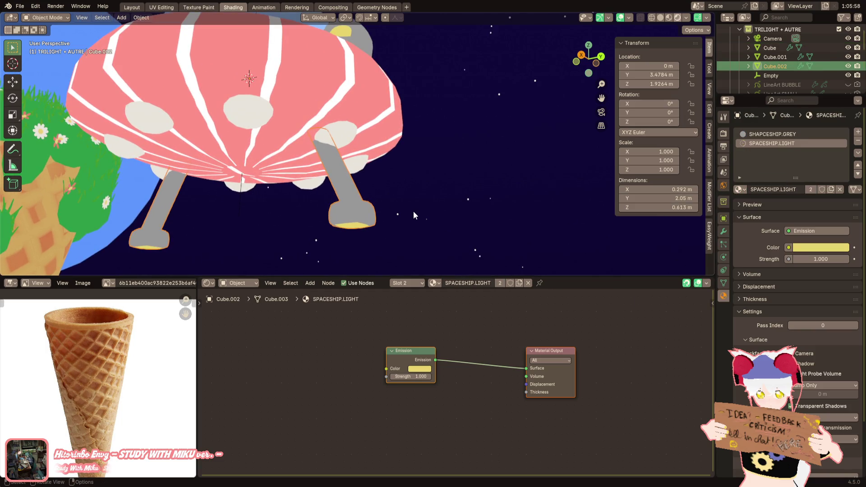
Step: In Edit Mode, rotate the selected foot 45 degrees around the Z axis
{"action": "key", "text": "Tab"}
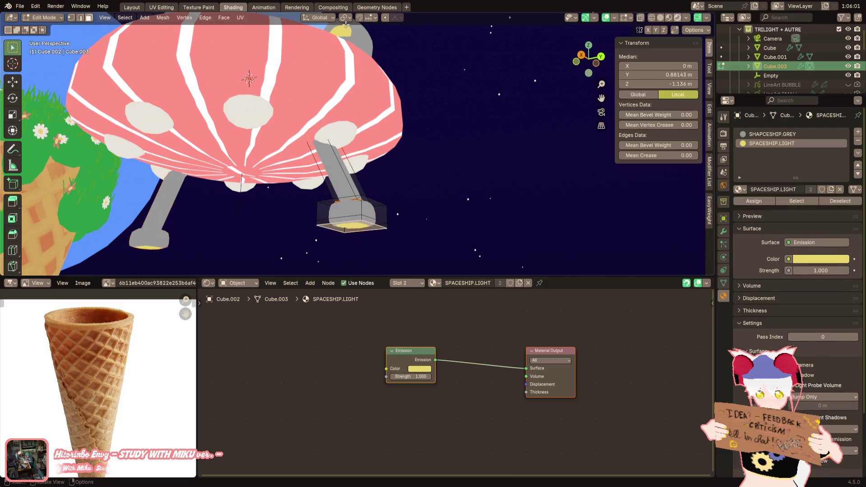
{"action": "mouse_move", "coordinate": [406, 68]}
{"action": "middle_mouse_down"}
{"action": "mouse_move", "coordinate": [419, 65]}
{"action": "mouse_move", "coordinate": [422, 86]}
{"action": "middle_mouse_up"}
{"action": "key", "text": "r"}
{"action": "key", "text": "z"}
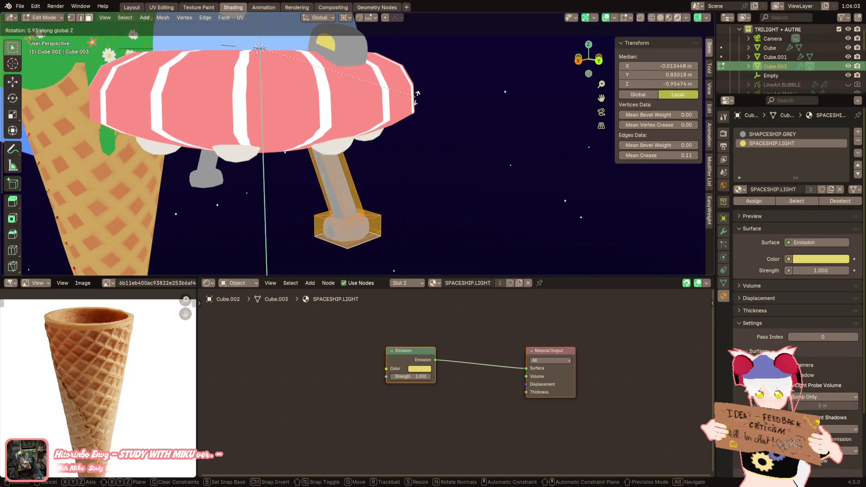
{"action": "left_click", "coordinate": [437, 118]}
{"action": "scroll", "coordinate": [558, 89], "scroll_direction": "down", "scroll_amount": 5}
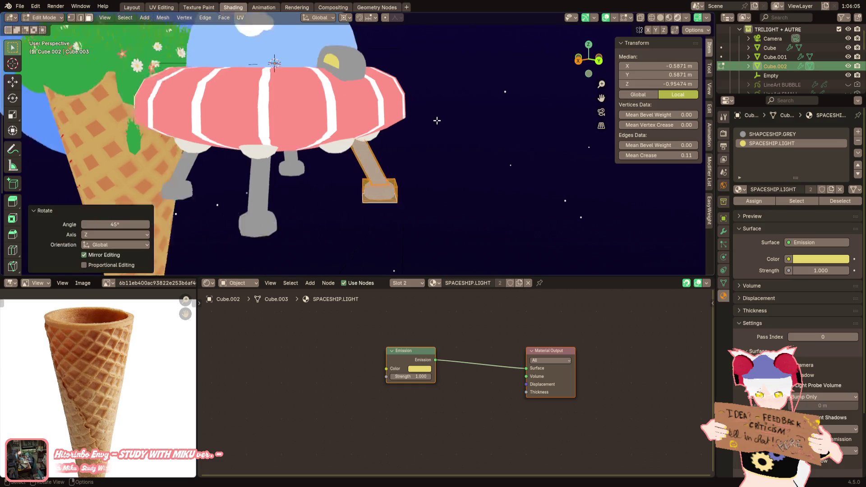
{"action": "key", "text": "Tab"}
{"action": "key", "text": "Tab"}
Step: Mark the edge loop on the leg's foot as a seam
{"action": "scroll", "coordinate": [443, 134], "scroll_direction": "up", "scroll_amount": 5}
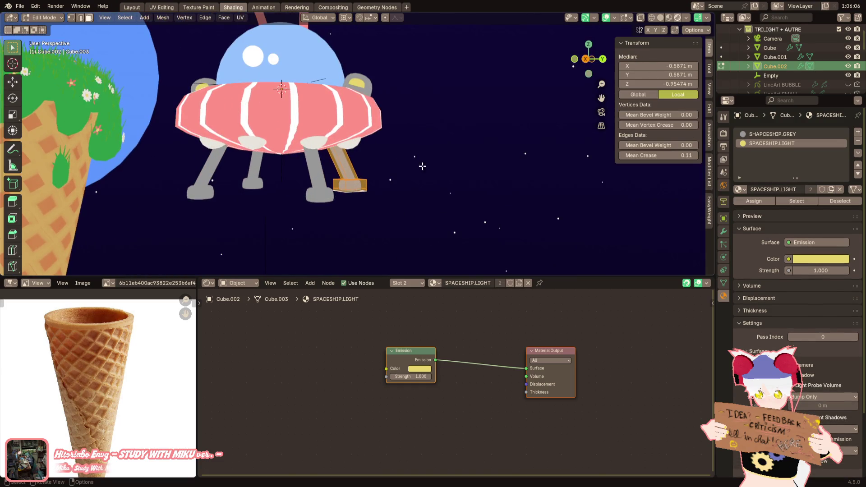
{"action": "scroll", "coordinate": [357, 194], "scroll_direction": "up", "scroll_amount": 5}
{"action": "middle_click_drag", "start_coordinate": [356, 194], "coordinate": [334, 77]}
{"action": "left_click", "coordinate": [333, 76], "text": "alt"}
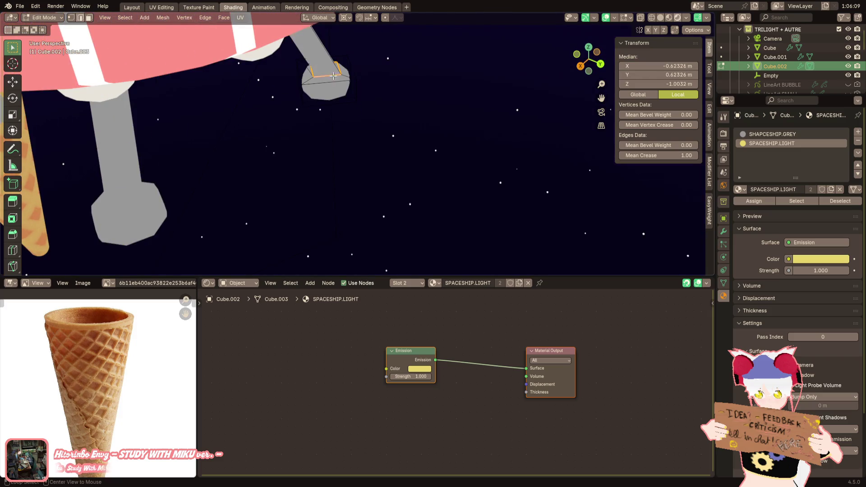
{"action": "right_click", "coordinate": [444, 253]}
{"action": "left_click", "coordinate": [431, 298]}
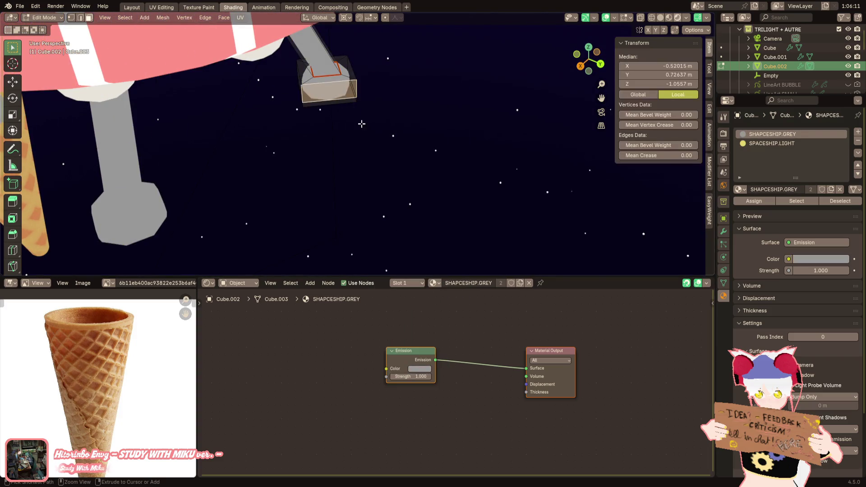
Step: Select the whole foot up to the seam, raise it 0.18 m along Z, and return to Object Mode
{"action": "key", "text": "ctrl+l"}
{"action": "mouse_move", "coordinate": [375, 141]}
{"action": "middle_mouse_down"}
{"action": "mouse_move", "coordinate": [399, 138]}
{"action": "mouse_move", "coordinate": [338, 135]}
{"action": "mouse_move", "coordinate": [401, 183]}
{"action": "middle_mouse_up"}
{"action": "key", "text": "g"}
{"action": "key", "text": "z"}
{"action": "left_click", "coordinate": [398, 111]}
{"action": "scroll", "coordinate": [339, 135], "scroll_direction": "down", "scroll_amount": 4}
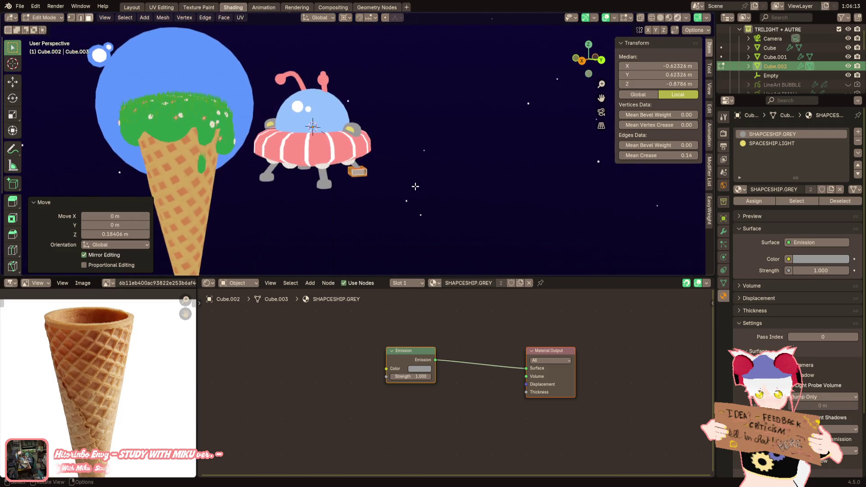
{"action": "key", "text": "Tab"}
{"action": "scroll", "coordinate": [401, 183], "scroll_direction": "up", "scroll_amount": 4}
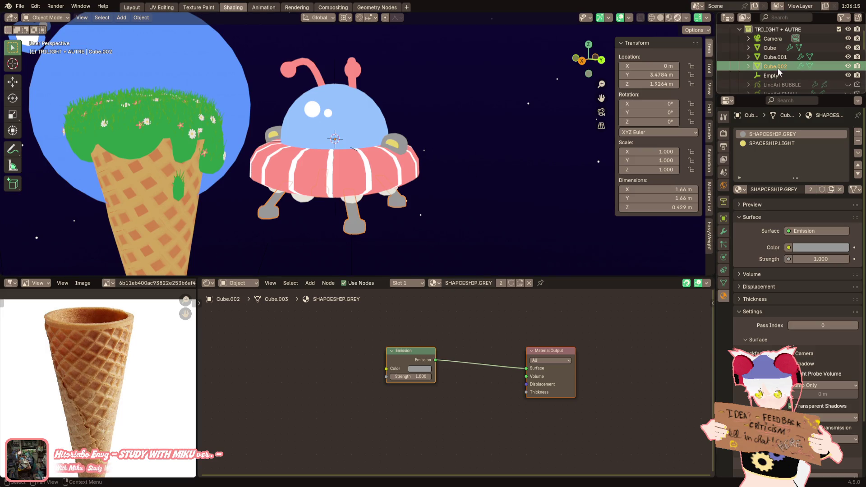
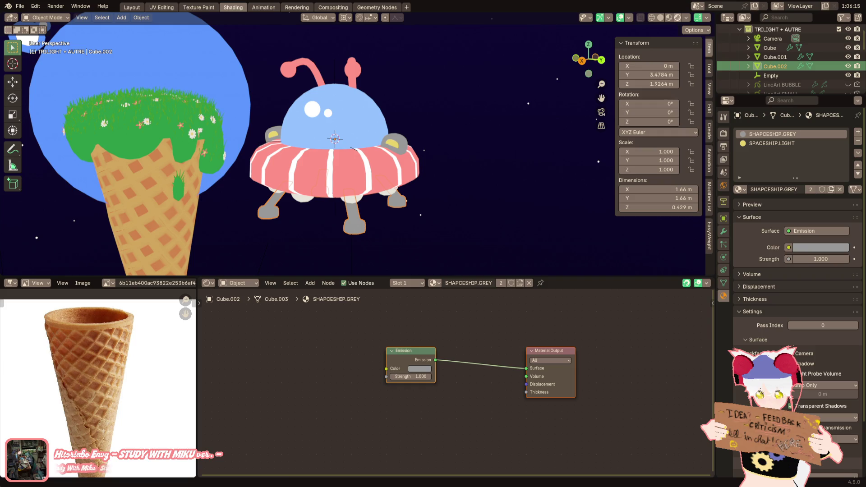
Step: Move Cube, Cube.001, Cube.002, Empty and Sphere into the SMALL LINEART collection
{"action": "mouse_move", "coordinate": [379, 118]}
{"action": "middle_mouse_down"}
{"action": "mouse_move", "coordinate": [420, 139]}
{"action": "mouse_move", "coordinate": [388, 135]}
{"action": "middle_mouse_up"}
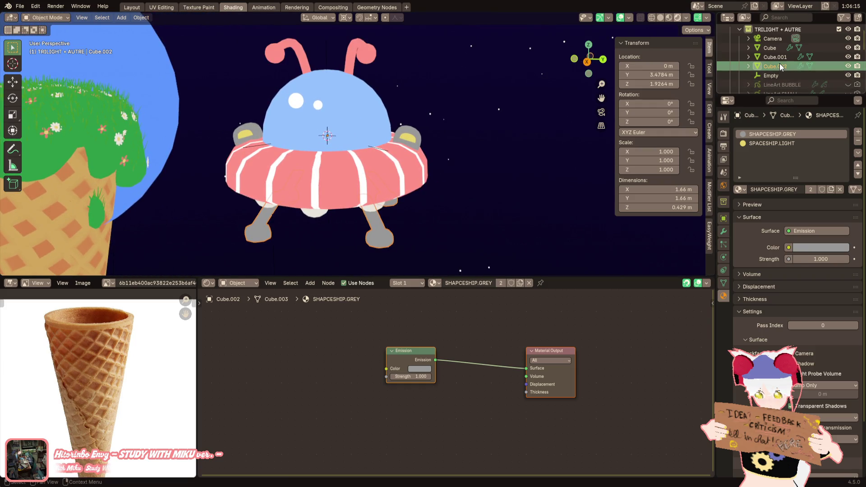
{"action": "scroll", "coordinate": [783, 68], "scroll_direction": "down", "scroll_amount": 1}
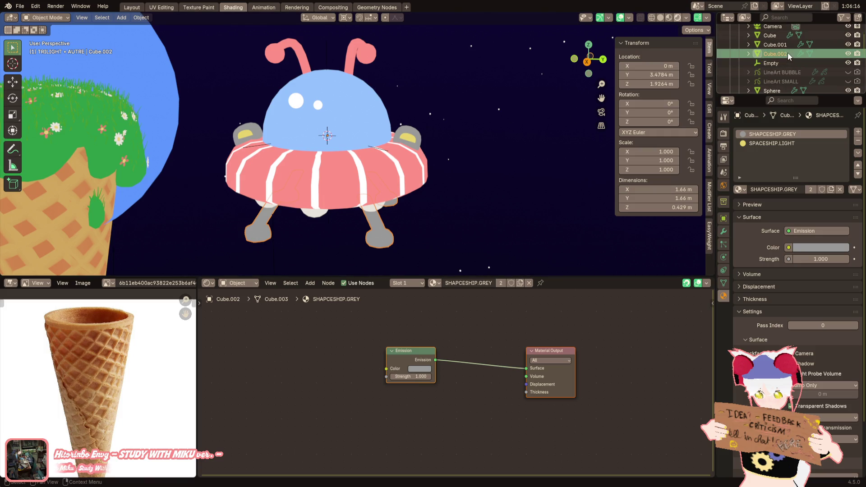
{"action": "left_click", "coordinate": [773, 37], "text": "ctrl"}
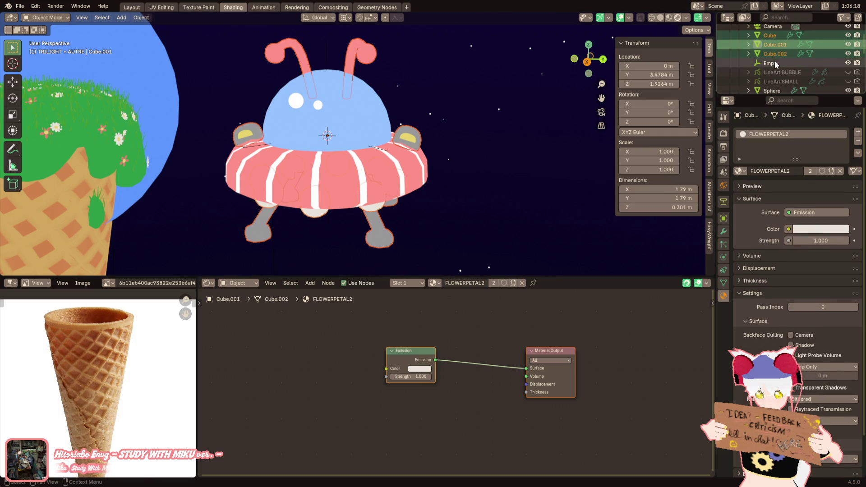
{"action": "left_click", "coordinate": [776, 62], "text": "shift"}
{"action": "mouse_move", "coordinate": [779, 59]}
{"action": "left_mouse_down"}
{"action": "mouse_move", "coordinate": [782, 52]}
{"action": "mouse_move", "coordinate": [786, 77]}
{"action": "mouse_move", "coordinate": [777, 80]}
{"action": "left_mouse_up"}
{"action": "scroll", "coordinate": [787, 66], "scroll_direction": "down", "scroll_amount": 2}
{"action": "left_click", "coordinate": [778, 71], "text": "ctrl"}
{"action": "scroll", "coordinate": [785, 76], "scroll_direction": "down", "scroll_amount": 3}
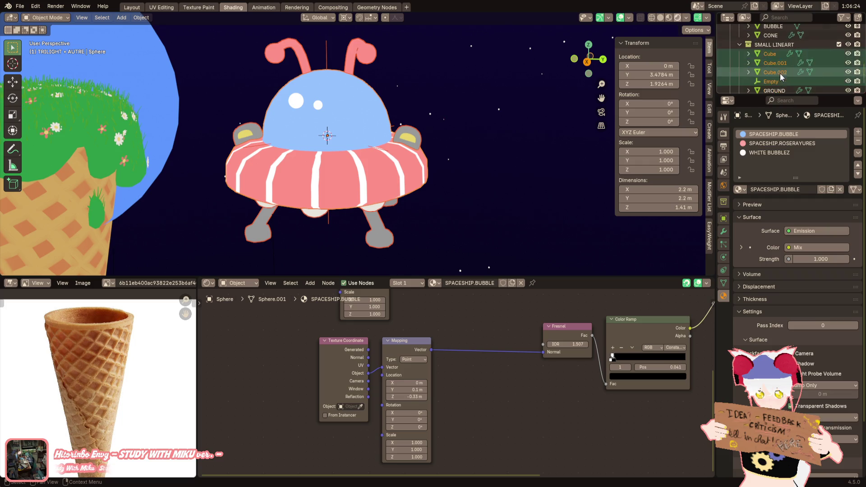
{"action": "scroll", "coordinate": [781, 68], "scroll_direction": "down", "scroll_amount": 3}
{"action": "right_click", "coordinate": [777, 47]}
Step: Create a SPACESHIP collection inside SMALL LINEART and move the UFO parts into it
{"action": "left_click", "coordinate": [770, 44]}
{"action": "double_click", "coordinate": [781, 41]}
{"action": "type", "text": "SPACESHIP"}
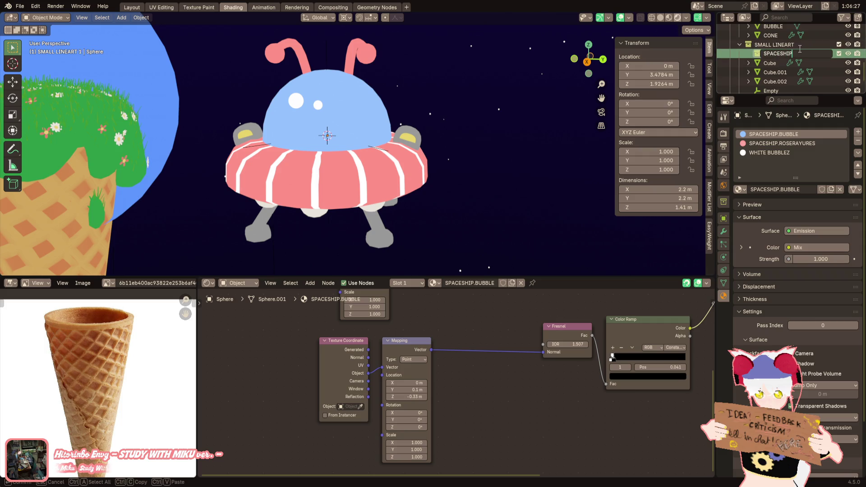
{"action": "key", "text": "Return"}
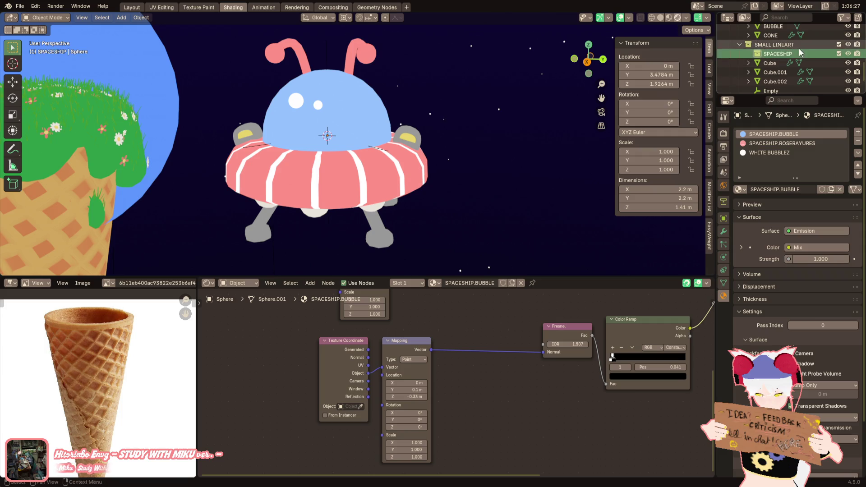
{"action": "left_click", "coordinate": [768, 45]}
{"action": "scroll", "coordinate": [778, 71], "scroll_direction": "down", "scroll_amount": 1}
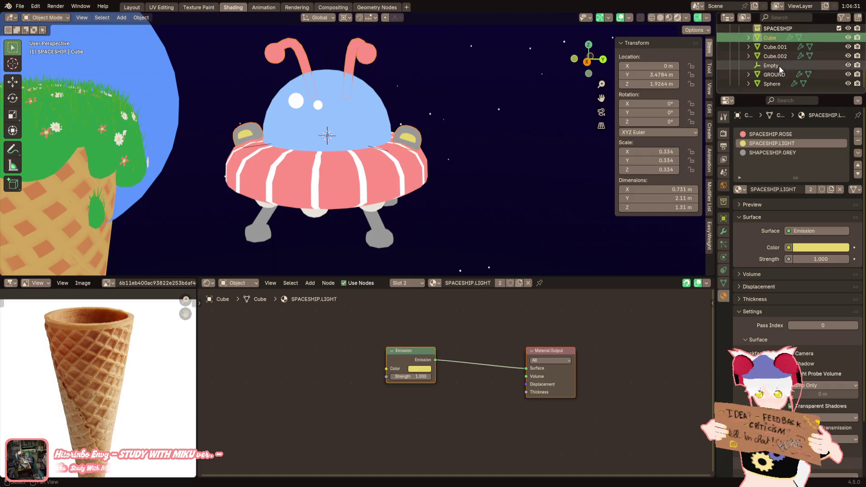
{"action": "left_click", "coordinate": [778, 82], "text": "shift"}
{"action": "mouse_move", "coordinate": [778, 82]}
{"action": "left_mouse_down"}
{"action": "mouse_move", "coordinate": [779, 46]}
{"action": "mouse_move", "coordinate": [781, 66]}
{"action": "left_mouse_up"}
Step: Rename Cube to SPACESHIP.TOP and Cube.001 to SPACESHIP.LIGHTS
{"action": "left_click", "coordinate": [781, 54]}
{"action": "key", "text": "g"}
{"action": "right_click", "coordinate": [421, 108]}
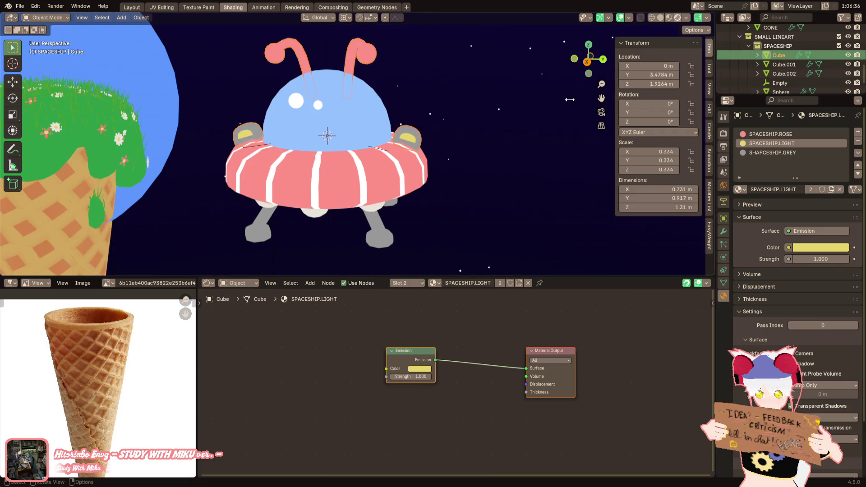
{"action": "double_click", "coordinate": [779, 54]}
{"action": "type", "text": "Spaces"}
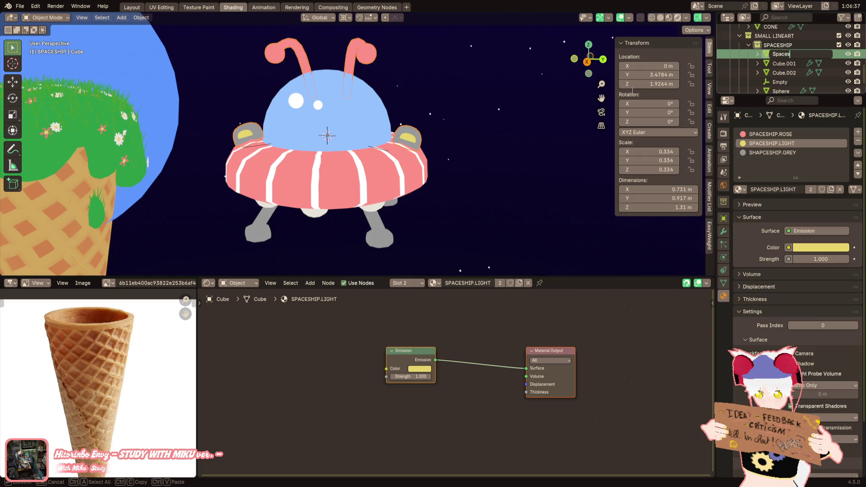
{"action": "key", "text": "BackSpace"}
{"action": "key", "text": "BackSpace"}
{"action": "key", "text": "BackSpace"}
{"action": "key", "text": "Return"}
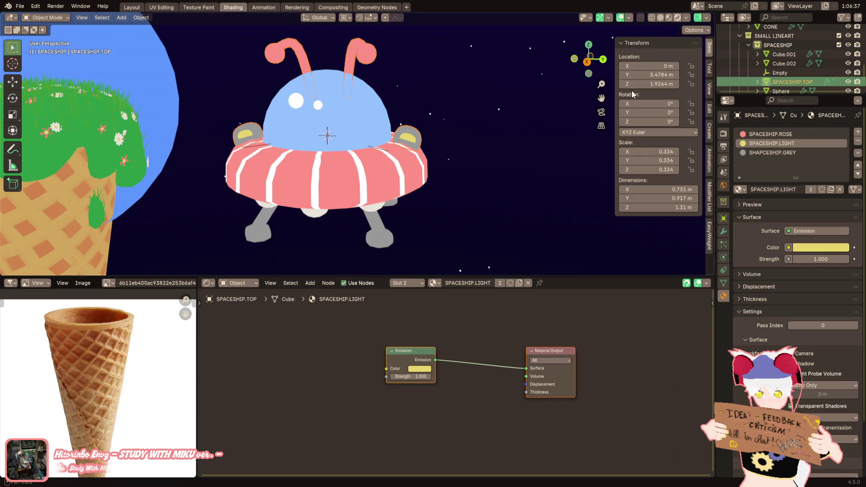
{"action": "left_click", "coordinate": [782, 55]}
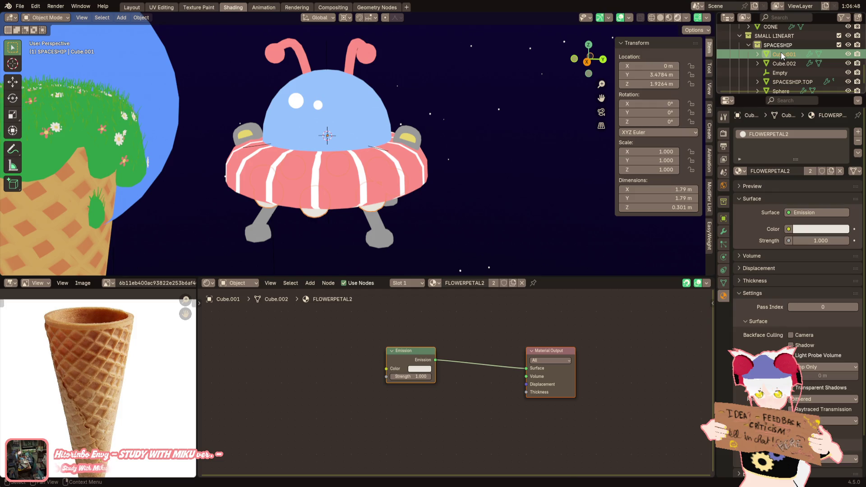
{"action": "double_click", "coordinate": [782, 55]}
{"action": "type", "text": "SPACESHIP.LIGHTS"}
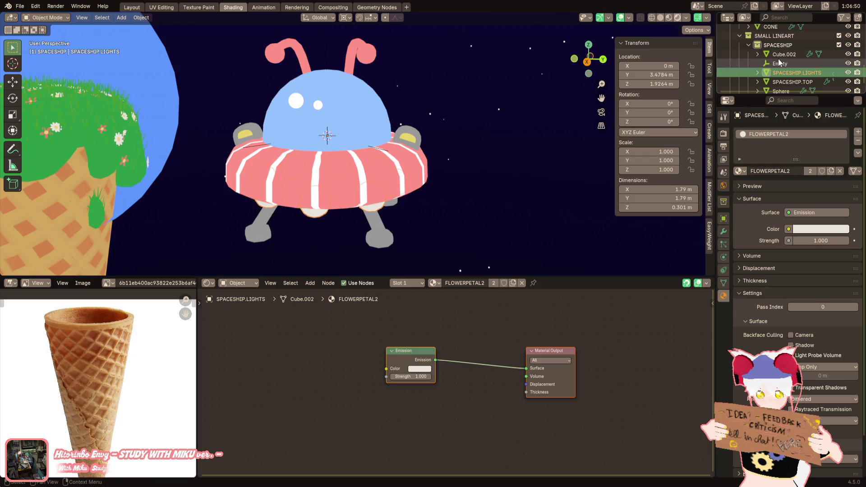
{"action": "key", "text": "Return"}
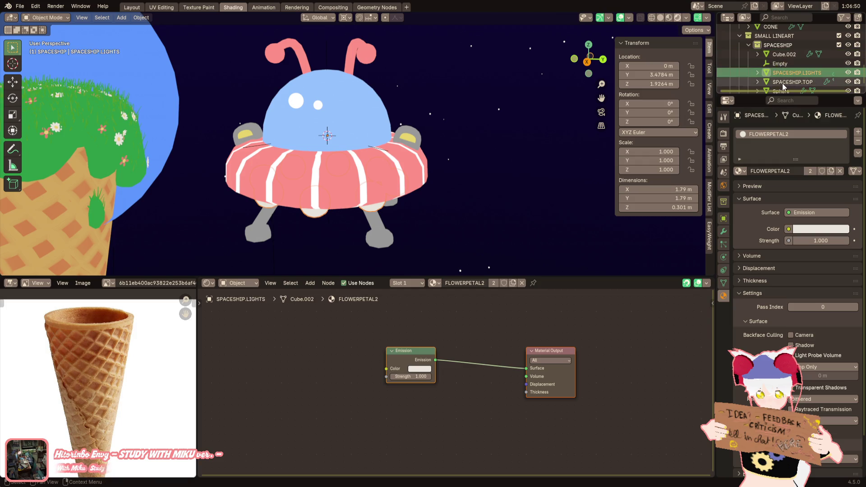
Step: Rename the Empty to SPACESHIP.EMPTY and the Sphere to SPACESHIP.BODY
{"action": "left_click", "coordinate": [785, 64]}
{"action": "scroll", "coordinate": [785, 61], "scroll_direction": "down", "scroll_amount": 1}
{"action": "double_click", "coordinate": [785, 56]}
{"action": "type", "text": "SPACESHIP.EMPTY"}
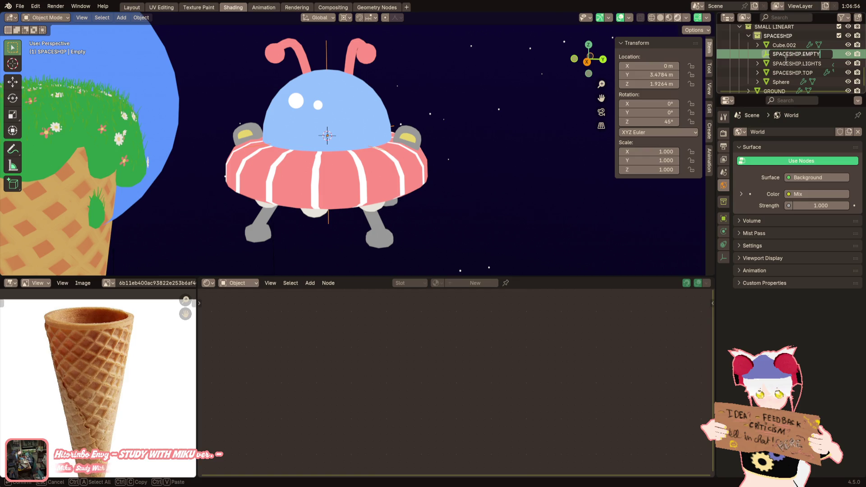
{"action": "key", "text": "Return"}
{"action": "left_click", "coordinate": [782, 82]}
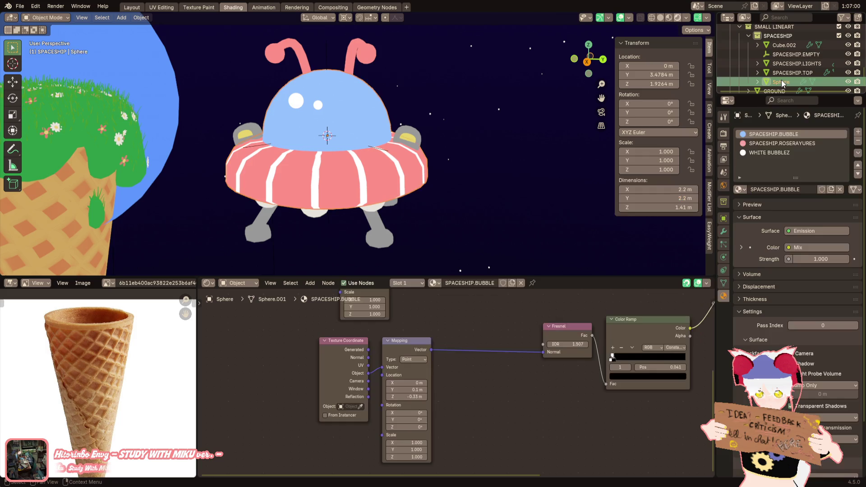
{"action": "double_click", "coordinate": [782, 79]}
{"action": "type", "text": "SHI"}
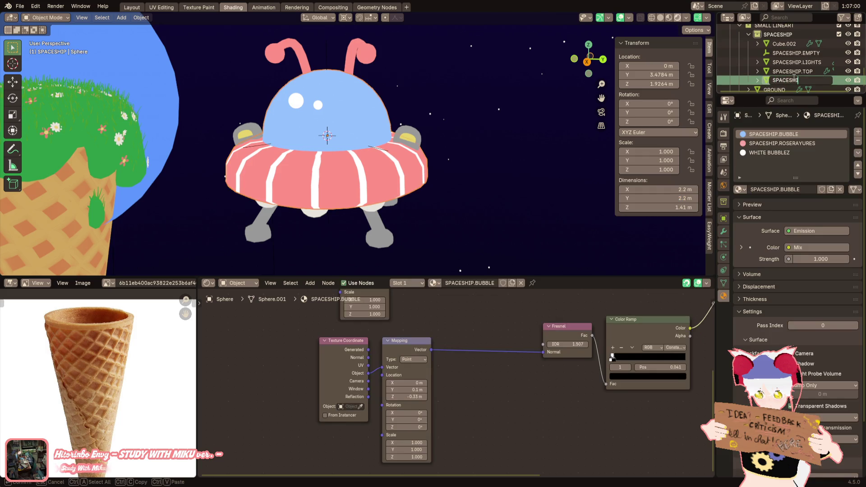
{"action": "type", "text": "P.BODY"}
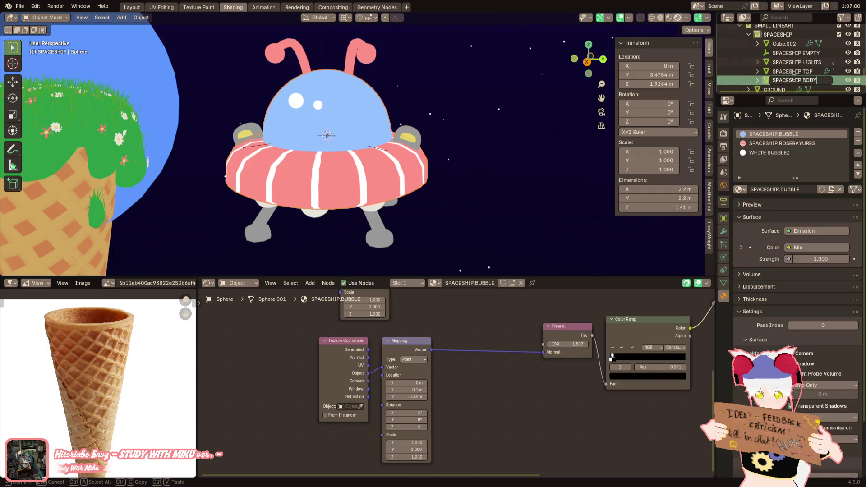
{"action": "key", "text": "Return"}
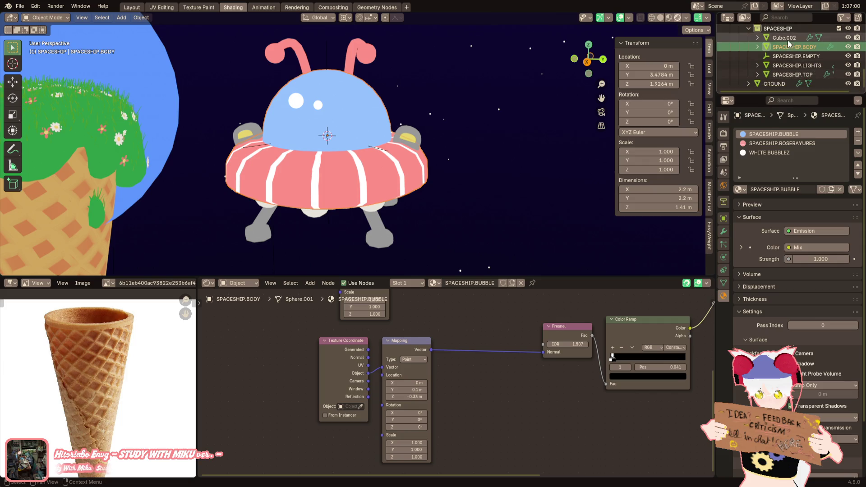
Step: Rename Cube.002 to SPACESHIP.LANDING and select all the spaceship parts
{"action": "double_click", "coordinate": [785, 44]}
{"action": "scroll", "coordinate": [794, 39], "scroll_direction": "up", "scroll_amount": 1}
{"action": "type", "text": "SPACESHIP.LANDING"}
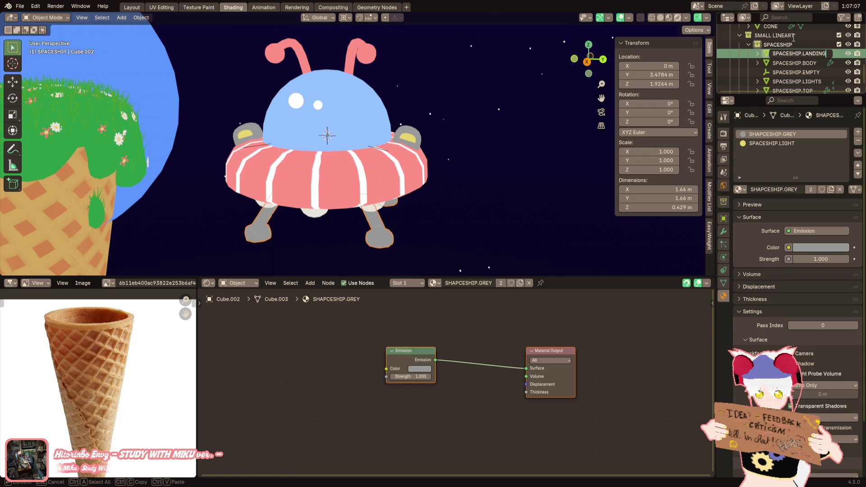
{"action": "key", "text": "Return"}
{"action": "scroll", "coordinate": [793, 40], "scroll_direction": "down", "scroll_amount": 2}
{"action": "left_click", "coordinate": [795, 38]}
Step: Parent all spaceship parts to SPACESHIP.BODY and place the ship on the ice-cream planet
{"action": "left_click", "coordinate": [793, 75], "text": "shift"}
{"action": "key", "text": "ctrl+p"}
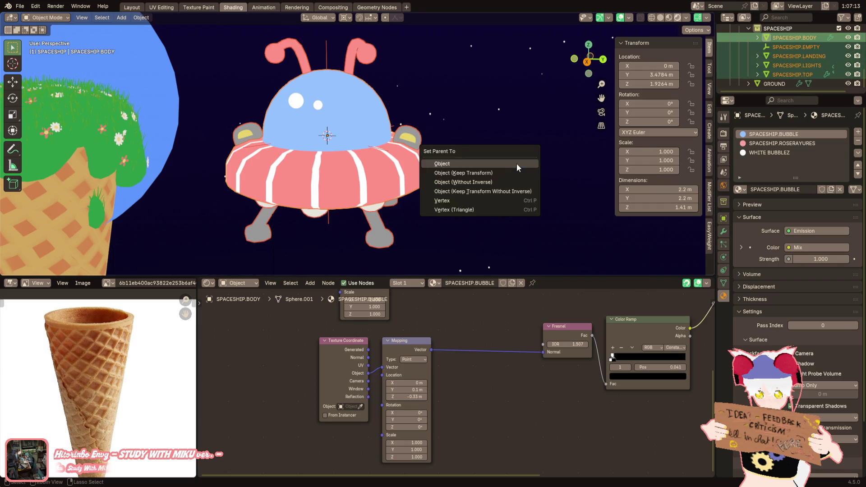
{"action": "left_click", "coordinate": [517, 164]}
{"action": "scroll", "coordinate": [516, 163], "scroll_direction": "down", "scroll_amount": 4}
{"action": "mouse_move", "coordinate": [490, 167]}
{"action": "middle_mouse_down", "text": "shift"}
{"action": "mouse_move", "coordinate": [587, 149]}
{"action": "mouse_move", "coordinate": [707, 100]}
{"action": "middle_mouse_up", "text": "shift"}
{"action": "key", "text": "g"}
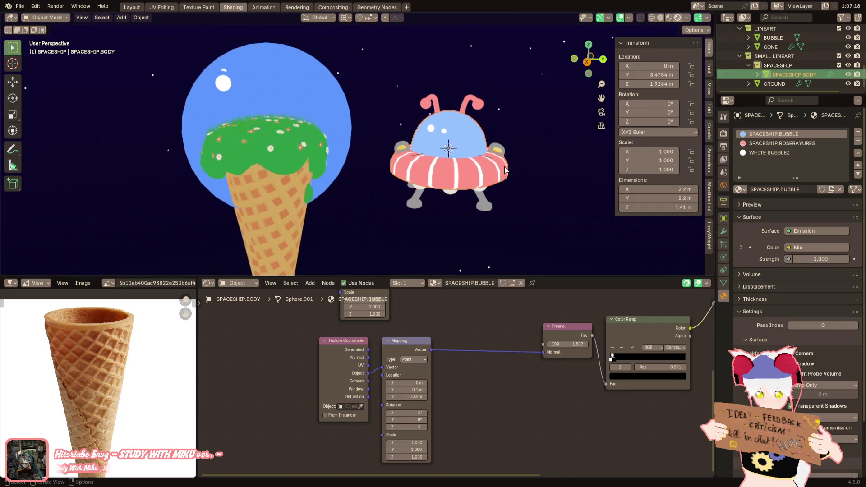
{"action": "left_click", "coordinate": [449, 147]}
Step: Set the pivot to Individual Origins and scale the spaceship down to about 0.284
{"action": "key", "text": "s"}
{"action": "key", "text": "Escape"}
{"action": "left_click", "coordinate": [347, 18]}
{"action": "left_click", "coordinate": [357, 68]}
{"action": "key", "text": "s"}
{"action": "left_click", "coordinate": [311, 94]}
{"action": "scroll", "coordinate": [310, 93], "scroll_direction": "up", "scroll_amount": 5}
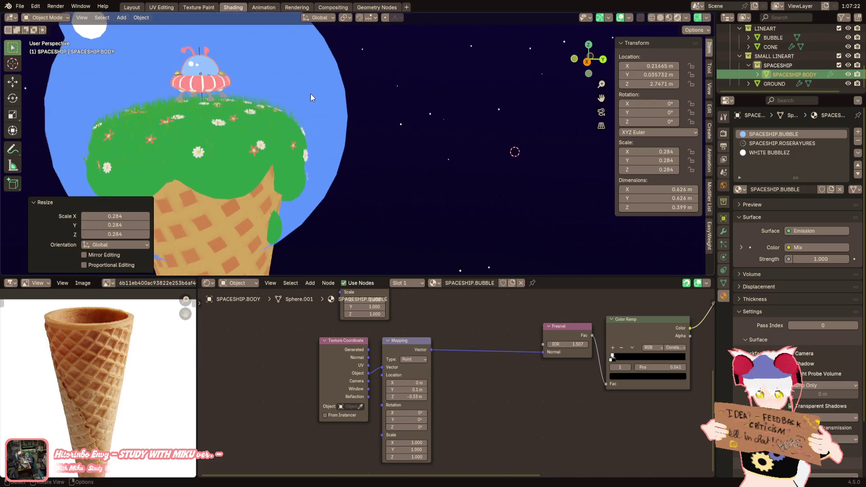
{"action": "key", "text": "s"}
{"action": "left_click", "coordinate": [470, 126]}
Step: Shift the spaceship along Y, lower it onto the grass, and slide it along X
{"action": "mouse_move", "coordinate": [388, 142]}
{"action": "middle_mouse_down"}
{"action": "mouse_move", "coordinate": [400, 136]}
{"action": "mouse_move", "coordinate": [351, 137]}
{"action": "mouse_move", "coordinate": [357, 109]}
{"action": "mouse_move", "coordinate": [393, 116]}
{"action": "mouse_move", "coordinate": [345, 147]}
{"action": "mouse_move", "coordinate": [388, 145]}
{"action": "middle_mouse_up"}
{"action": "key", "text": "g"}
{"action": "key", "text": "y"}
{"action": "left_click", "coordinate": [357, 131]}
{"action": "scroll", "coordinate": [353, 114], "scroll_direction": "up", "scroll_amount": 2}
{"action": "key", "text": "z"}
{"action": "left_click", "coordinate": [393, 116]}
{"action": "scroll", "coordinate": [388, 140], "scroll_direction": "down", "scroll_amount": 4}
{"action": "scroll", "coordinate": [370, 148], "scroll_direction": "up", "scroll_amount": 2}
{"action": "key", "text": "g"}
{"action": "key", "text": "y"}
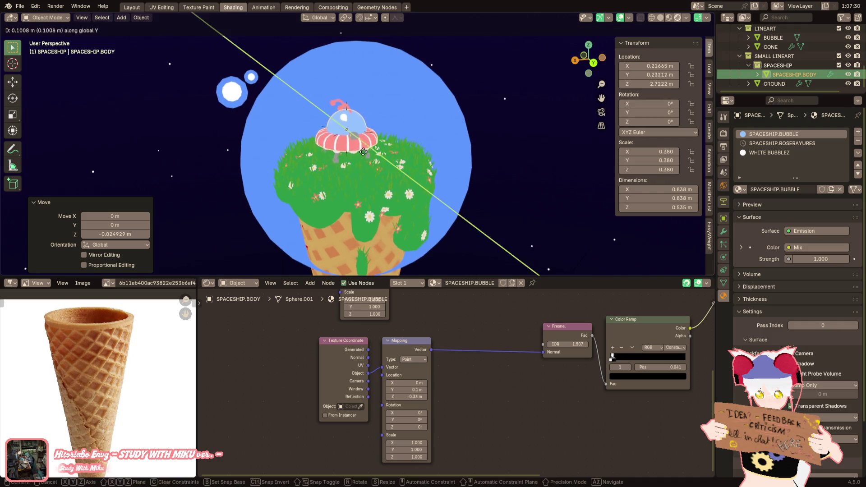
{"action": "key", "text": "x"}
{"action": "left_click", "coordinate": [383, 152]}
Step: Check the ship from around the planet, then enlarge it and raise it along Z
{"action": "mouse_move", "coordinate": [383, 152]}
{"action": "middle_mouse_down"}
{"action": "mouse_move", "coordinate": [469, 140]}
{"action": "mouse_move", "coordinate": [459, 134]}
{"action": "middle_mouse_up"}
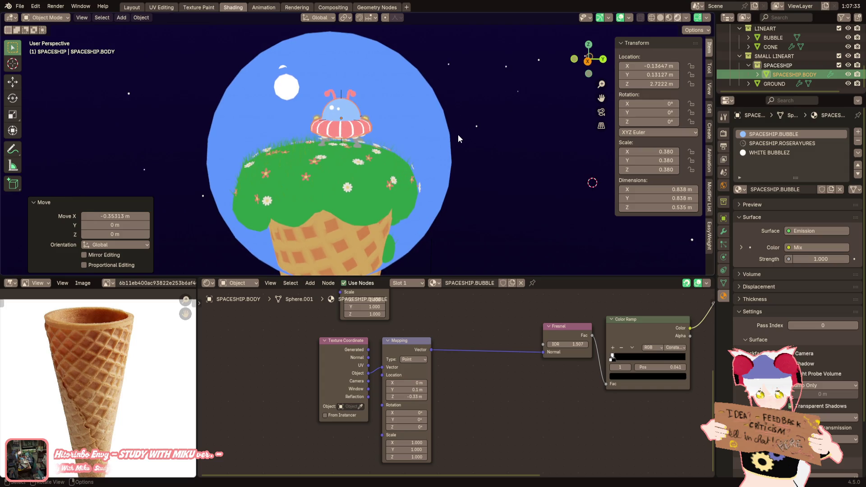
{"action": "scroll", "coordinate": [449, 133], "scroll_direction": "up", "scroll_amount": 2}
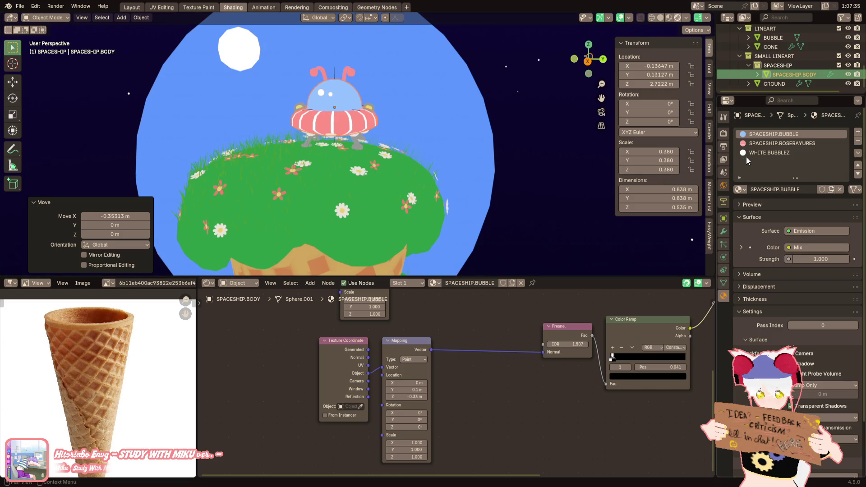
{"action": "scroll", "coordinate": [537, 337], "scroll_direction": "down", "scroll_amount": 2}
{"action": "mouse_move", "coordinate": [401, 201]}
{"action": "middle_mouse_down"}
{"action": "mouse_move", "coordinate": [272, 191]}
{"action": "mouse_move", "coordinate": [18, 195]}
{"action": "mouse_move", "coordinate": [394, 176]}
{"action": "mouse_move", "coordinate": [325, 169]}
{"action": "mouse_move", "coordinate": [332, 193]}
{"action": "mouse_move", "coordinate": [373, 169]}
{"action": "mouse_move", "coordinate": [397, 177]}
{"action": "mouse_move", "coordinate": [381, 183]}
{"action": "mouse_move", "coordinate": [417, 210]}
{"action": "middle_mouse_up"}
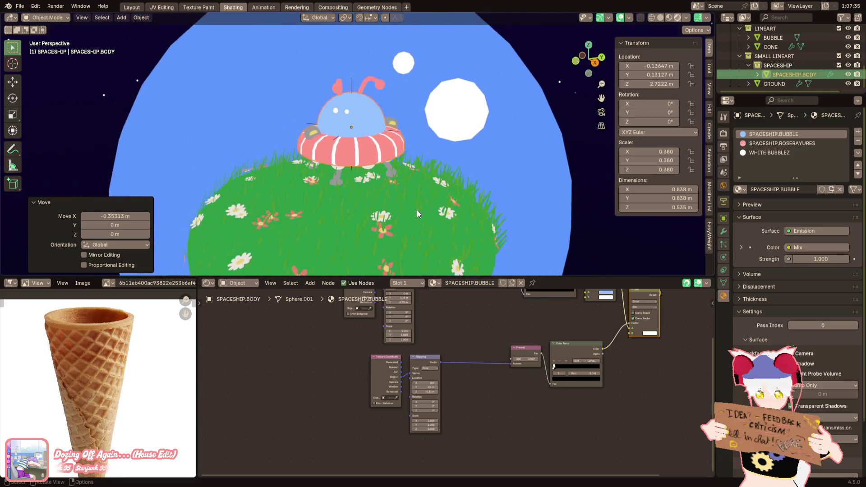
{"action": "scroll", "coordinate": [417, 210], "scroll_direction": "down", "scroll_amount": 6}
{"action": "mouse_move", "coordinate": [361, 191]}
{"action": "middle_mouse_down"}
{"action": "mouse_move", "coordinate": [291, 192]}
{"action": "mouse_move", "coordinate": [302, 187]}
{"action": "middle_mouse_up"}
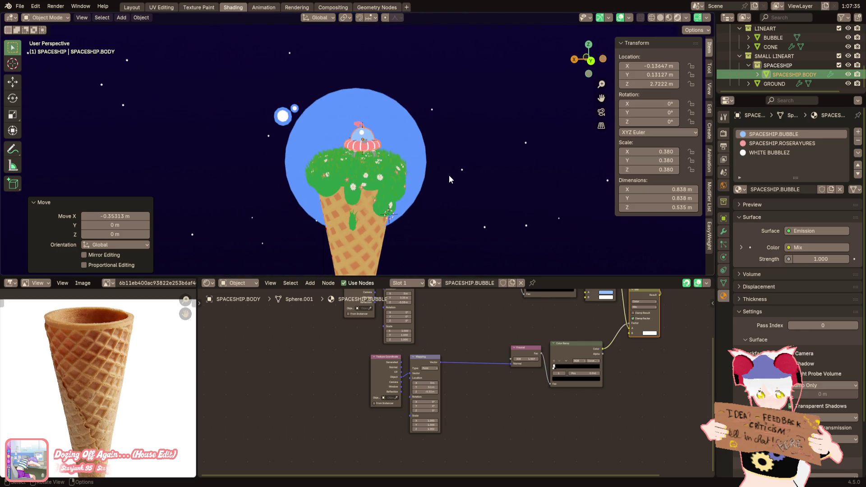
{"action": "middle_click_drag", "start_coordinate": [450, 180], "coordinate": [473, 174]}
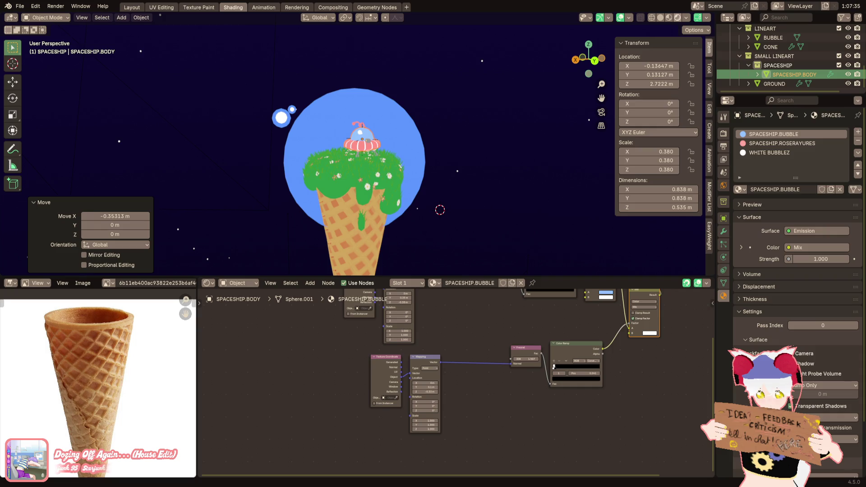
{"action": "middle_click_drag", "start_coordinate": [473, 174], "coordinate": [472, 153]}
{"action": "key", "text": "s"}
{"action": "left_click", "coordinate": [508, 152]}
{"action": "key", "text": "g"}
{"action": "key", "text": "z"}
{"action": "left_click", "coordinate": [499, 149]}
Step: Slide the spaceship along X and rotate it 17.6° about the Z axis
{"action": "scroll", "coordinate": [499, 150], "scroll_direction": "up", "scroll_amount": 2}
{"action": "mouse_move", "coordinate": [493, 150]}
{"action": "middle_mouse_down"}
{"action": "mouse_move", "coordinate": [426, 137]}
{"action": "mouse_move", "coordinate": [457, 156]}
{"action": "mouse_move", "coordinate": [466, 176]}
{"action": "middle_mouse_up"}
{"action": "key", "text": "g"}
{"action": "key", "text": "x"}
{"action": "left_click", "coordinate": [453, 159]}
{"action": "key", "text": "r"}
{"action": "key", "text": "z"}
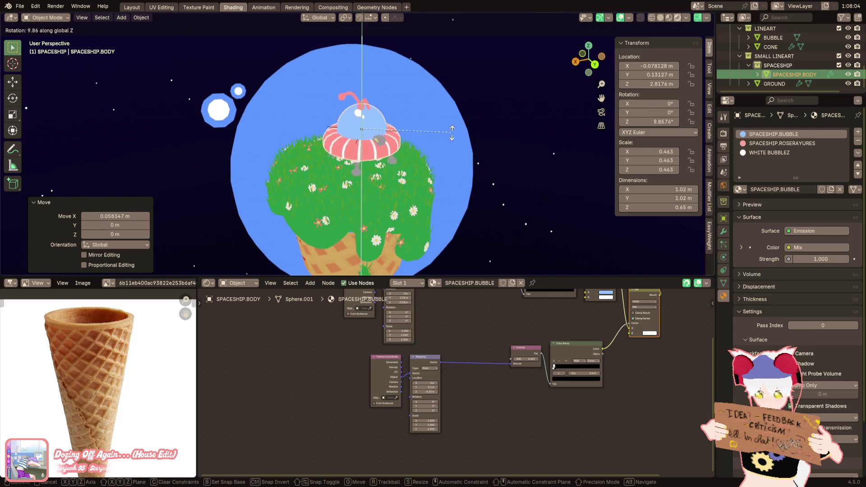
{"action": "left_click", "coordinate": [437, 122]}
Step: Shrink the spaceship to 0.410 scale and lower it back onto the grass
{"action": "middle_click_drag", "start_coordinate": [437, 122], "coordinate": [476, 116]}
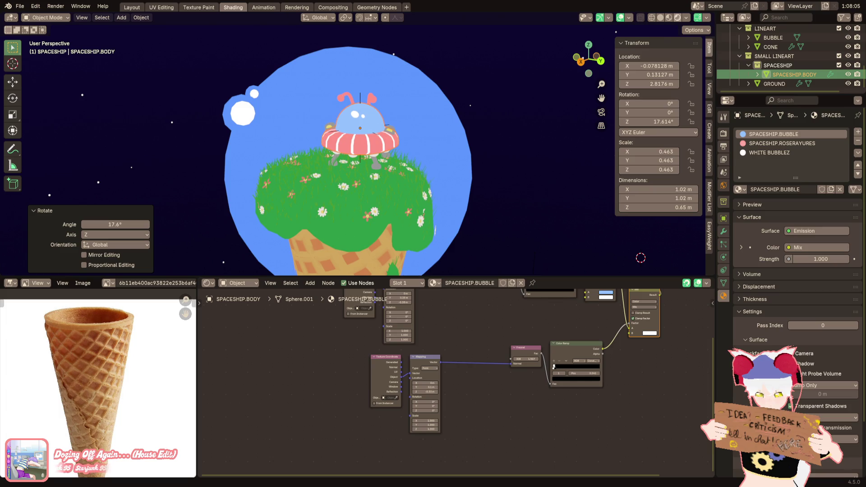
{"action": "scroll", "coordinate": [497, 177], "scroll_direction": "down", "scroll_amount": 2}
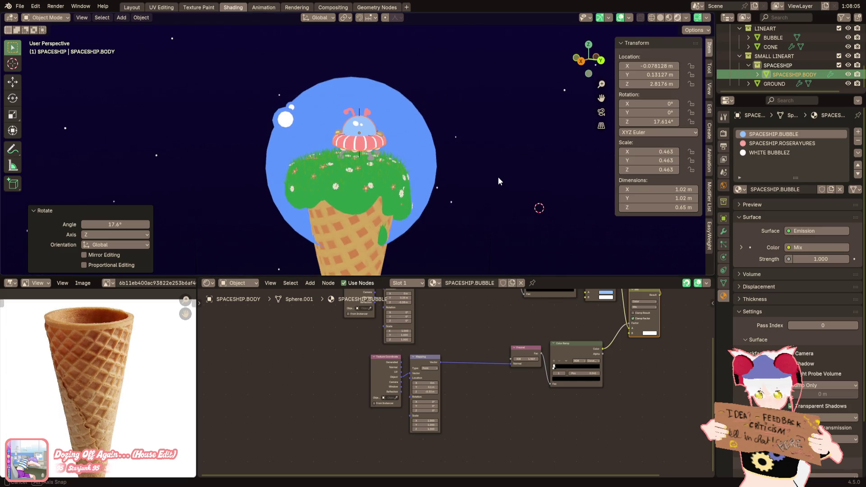
{"action": "key", "text": "s"}
{"action": "left_click", "coordinate": [485, 148]}
{"action": "key", "text": "g"}
{"action": "key", "text": "z"}
{"action": "left_click", "coordinate": [482, 148]}
{"action": "scroll", "coordinate": [483, 147], "scroll_direction": "up", "scroll_amount": 4}
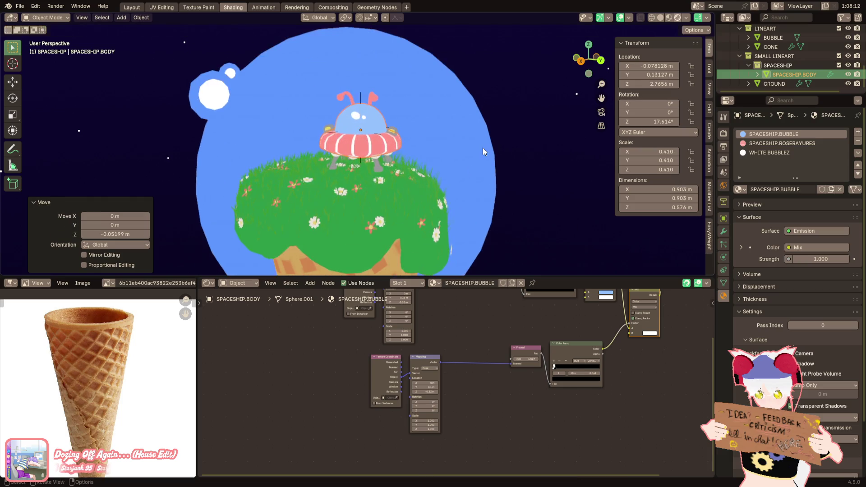
{"action": "scroll", "coordinate": [483, 148], "scroll_direction": "down", "scroll_amount": 1}
{"action": "scroll", "coordinate": [496, 129], "scroll_direction": "down", "scroll_amount": 3}
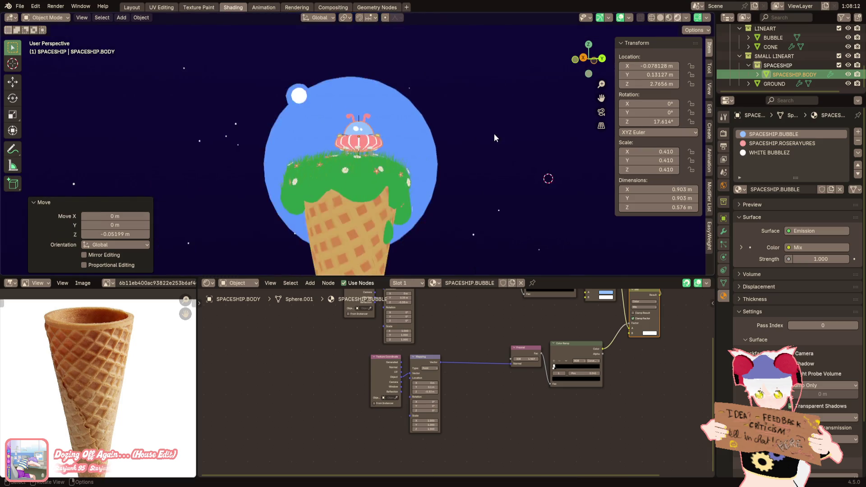
{"action": "left_click", "coordinate": [131, 7]}
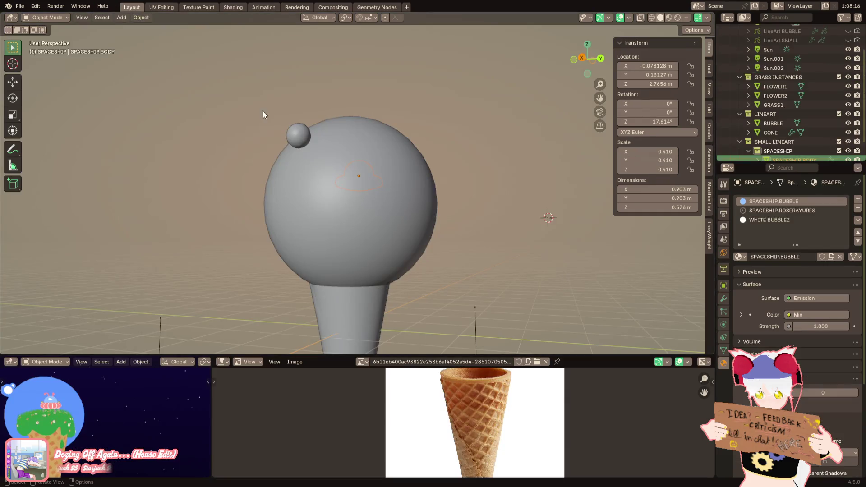
Step: Look through the scene camera and save the ice cream island file
{"action": "left_click", "coordinate": [600, 112]}
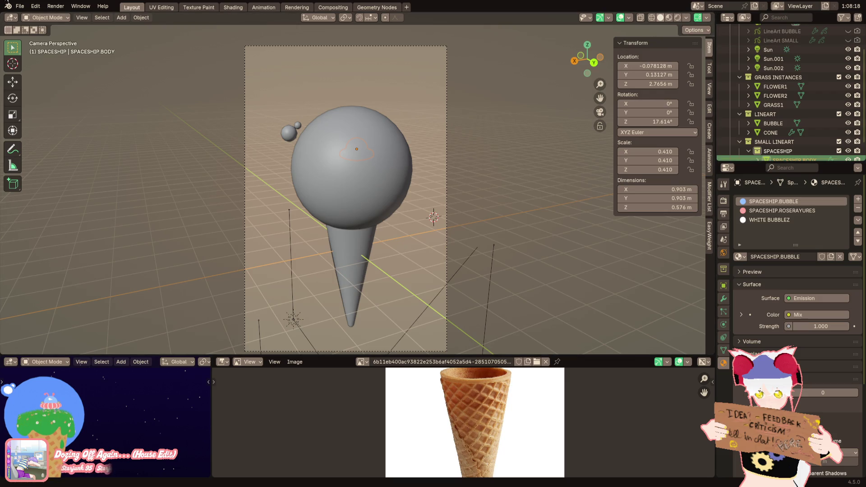
{"action": "left_click", "coordinate": [20, 7]}
{"action": "left_click", "coordinate": [46, 68]}
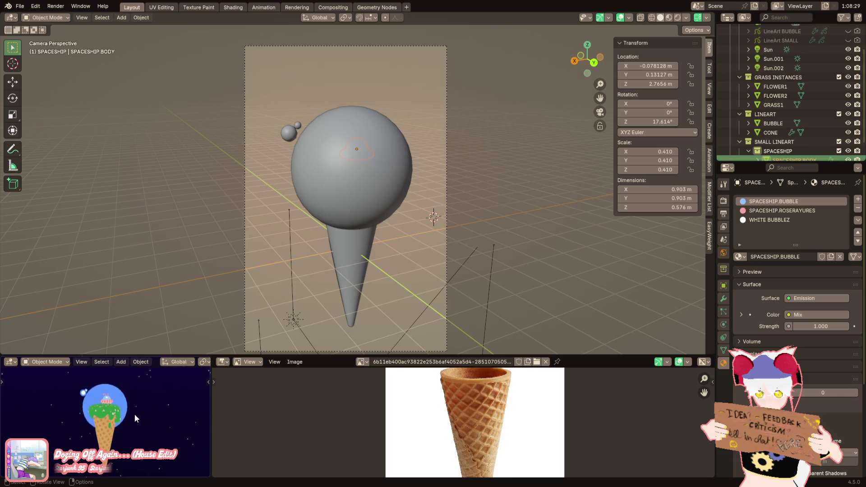
Step: Re-enable the Line Art modifiers on LineArt BUBBLE and LineArt SMALL
{"action": "scroll", "coordinate": [840, 44], "scroll_direction": "up", "scroll_amount": 2}
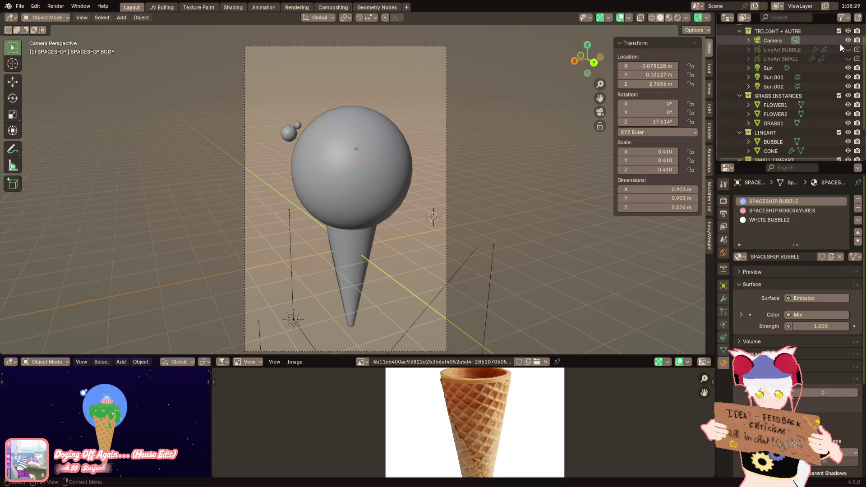
{"action": "left_click", "coordinate": [795, 49]}
{"action": "left_click", "coordinate": [723, 298]}
{"action": "left_click", "coordinate": [789, 60]}
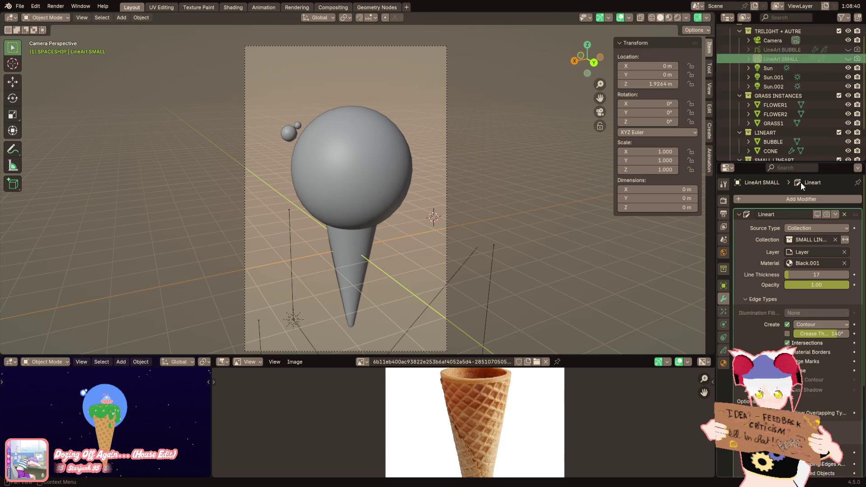
{"action": "left_click", "coordinate": [827, 216]}
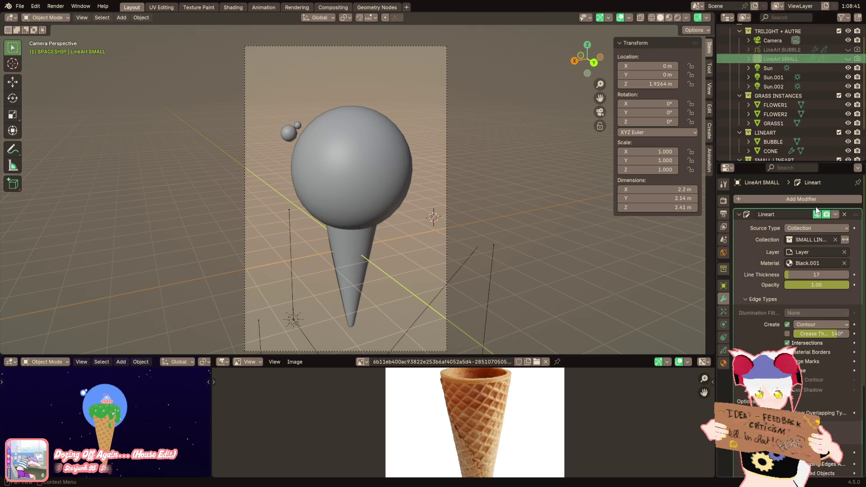
{"action": "left_click", "coordinate": [858, 54]}
Step: Preview the scene in Rendered shading and bring up LineArt SMALL's line art settings
{"action": "left_click", "coordinate": [675, 17]}
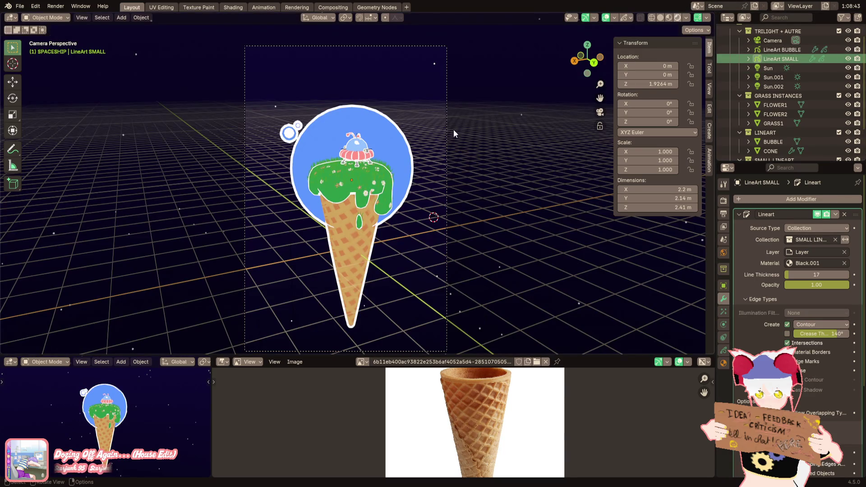
{"action": "scroll", "coordinate": [470, 138], "scroll_direction": "up", "scroll_amount": 2}
{"action": "scroll", "coordinate": [478, 148], "scroll_direction": "up", "scroll_amount": 2}
{"action": "left_click", "coordinate": [536, 110]}
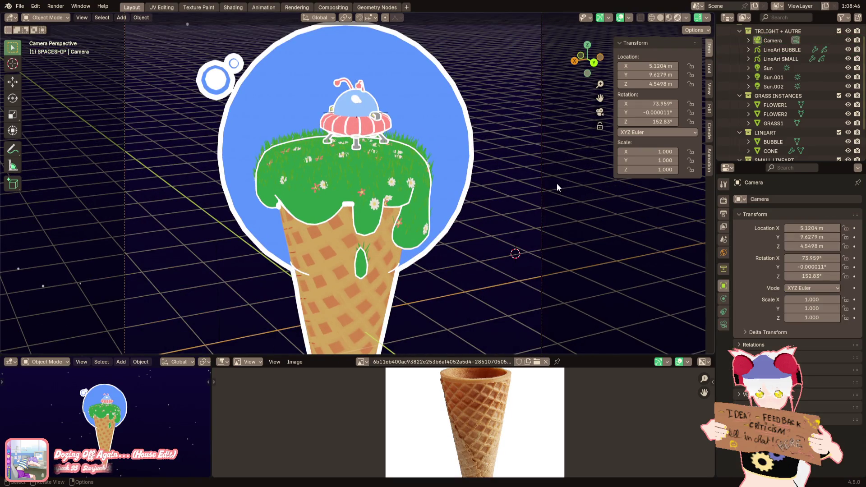
{"action": "scroll", "coordinate": [554, 187], "scroll_direction": "down", "scroll_amount": 2}
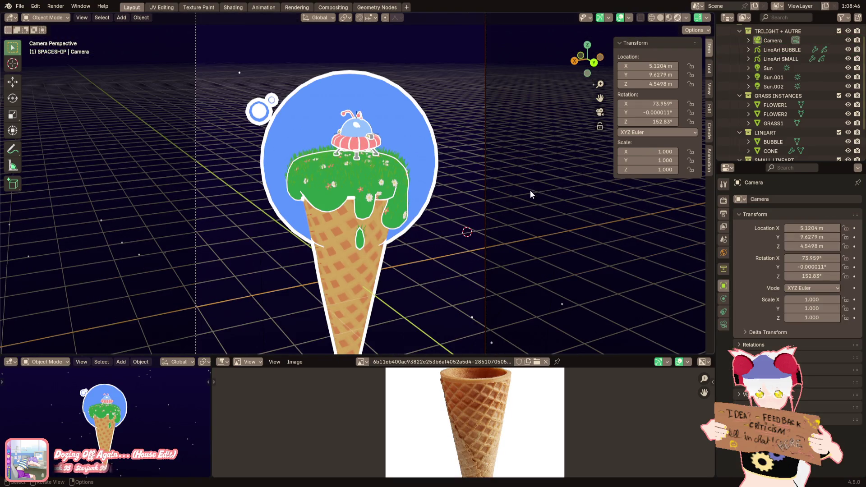
{"action": "left_click", "coordinate": [781, 59]}
{"action": "left_click", "coordinate": [815, 60]}
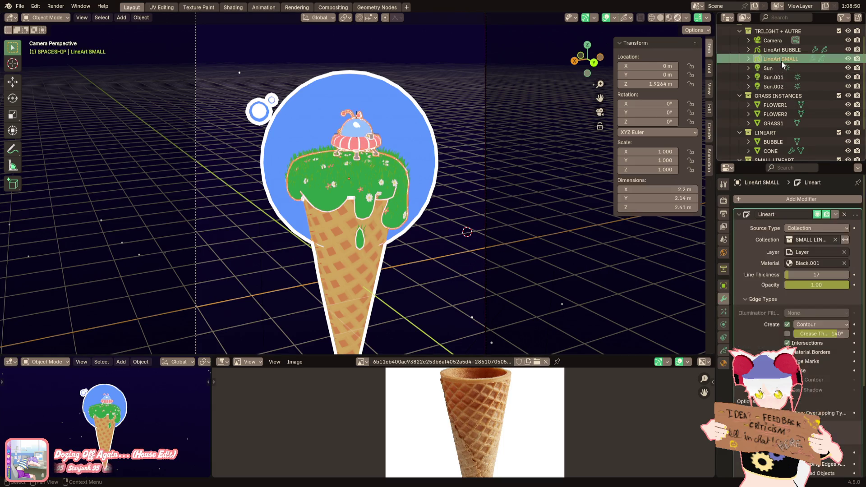
Step: Set LineArt SMALL to create plain Silhouette edges without inversion
{"action": "scroll", "coordinate": [815, 354], "scroll_direction": "down", "scroll_amount": 3}
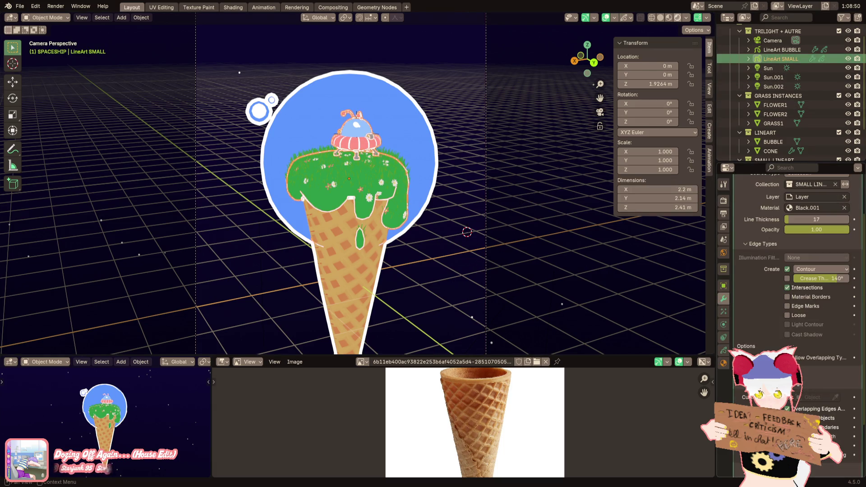
{"action": "scroll", "coordinate": [806, 350], "scroll_direction": "up", "scroll_amount": 2}
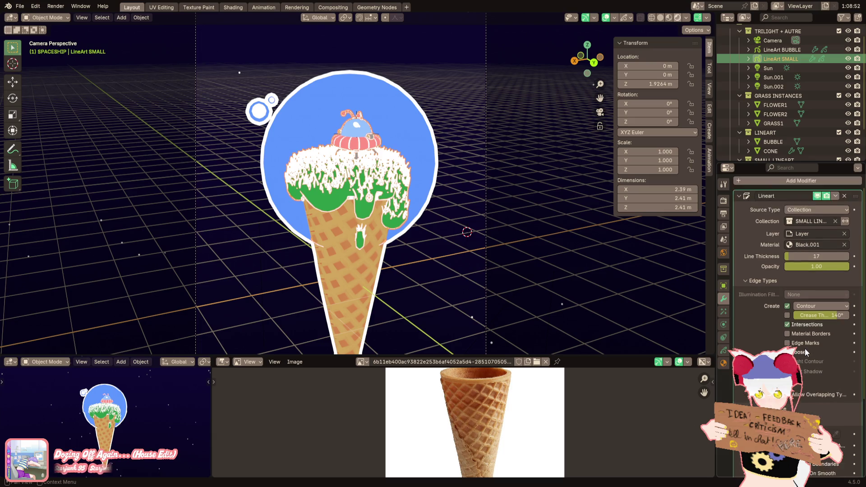
{"action": "left_click", "coordinate": [800, 305]}
{"action": "left_click", "coordinate": [805, 341]}
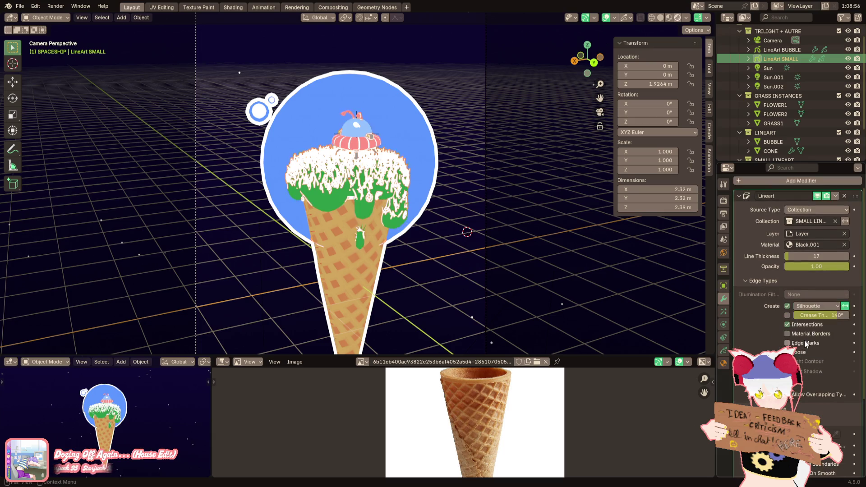
{"action": "left_click", "coordinate": [845, 307]}
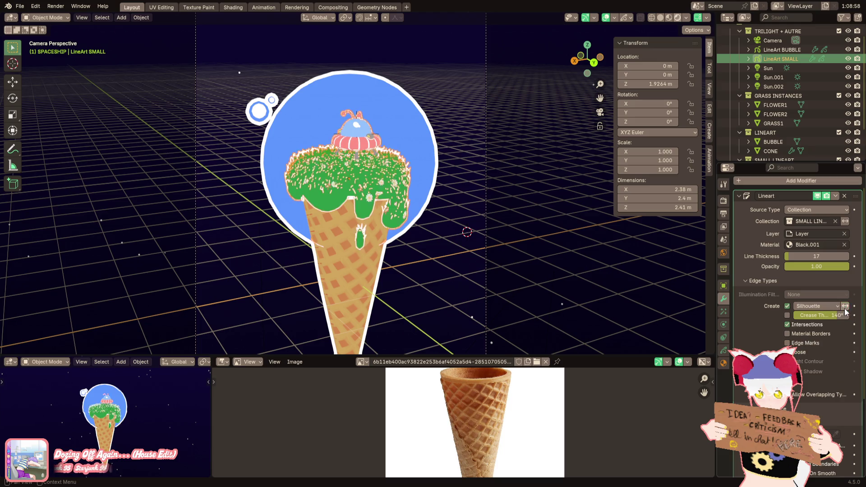
{"action": "left_click", "coordinate": [825, 307]}
{"action": "left_click", "coordinate": [821, 350]}
{"action": "left_click", "coordinate": [812, 307]}
{"action": "left_click", "coordinate": [813, 338]}
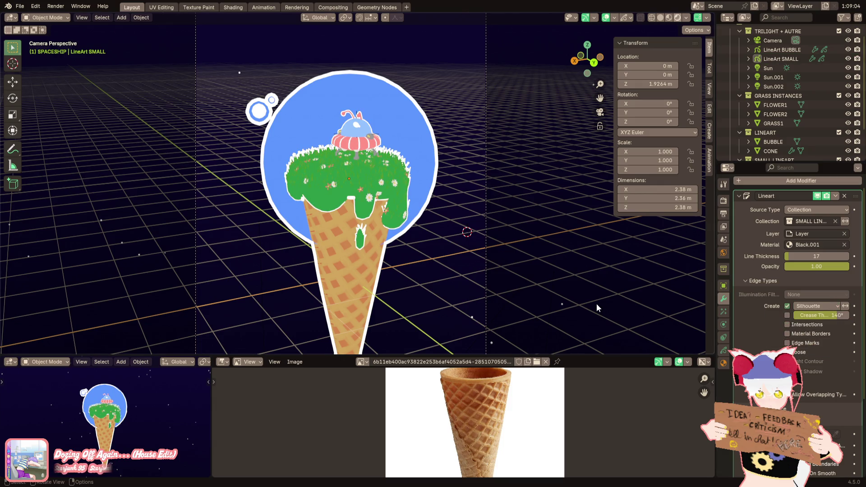
Step: Turn on Material Borders for the LineArt SMALL outlines
{"action": "scroll", "coordinate": [597, 304], "scroll_direction": "up", "scroll_amount": 5}
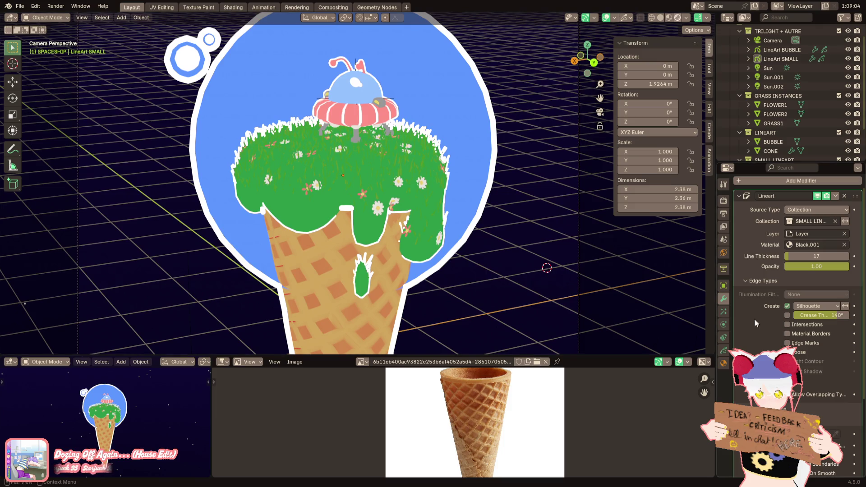
{"action": "left_click", "coordinate": [811, 334]}
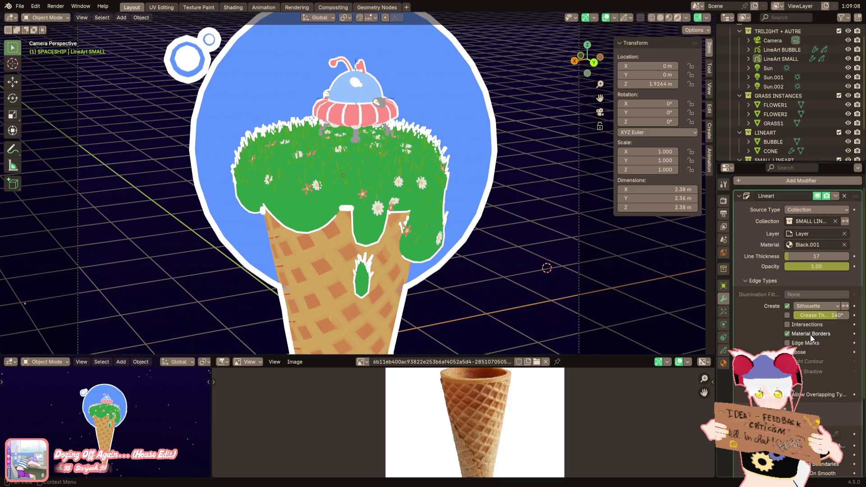
{"action": "scroll", "coordinate": [522, 269], "scroll_direction": "down", "scroll_amount": 3}
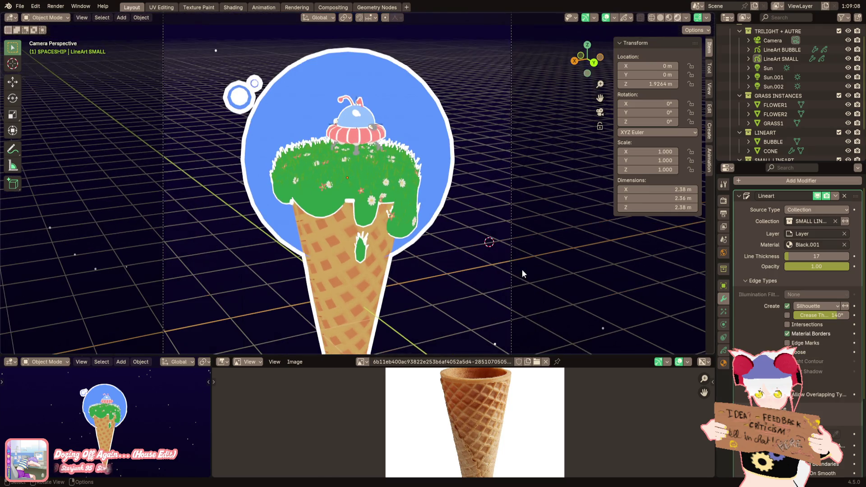
{"action": "scroll", "coordinate": [523, 271], "scroll_direction": "down", "scroll_amount": 3}
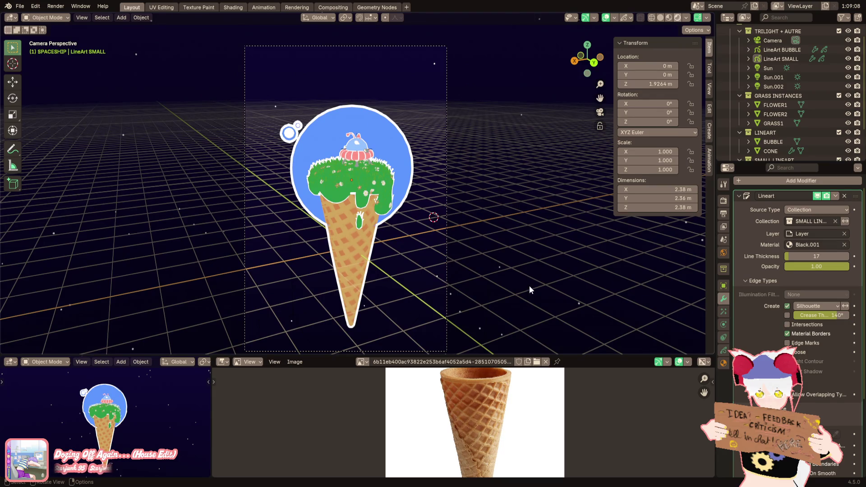